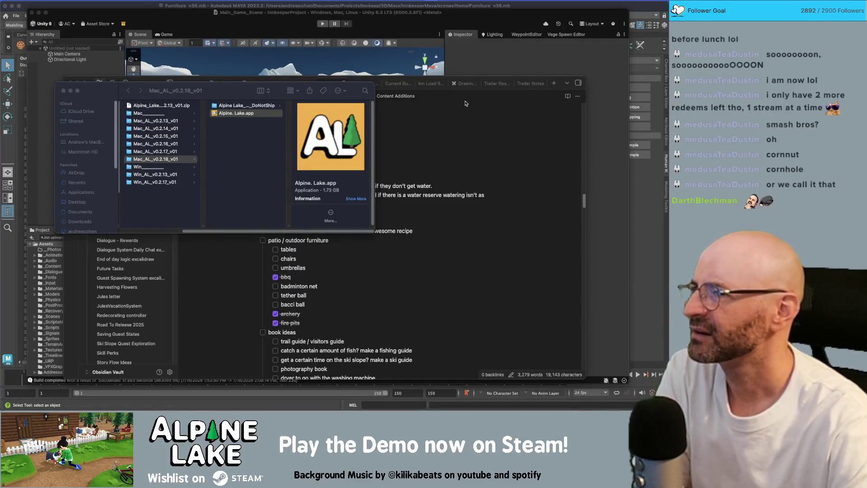
- Bring the Furniture_v36 scene forward and frame a close-up of wall_ref_2x1_GEO
click(163, 5)
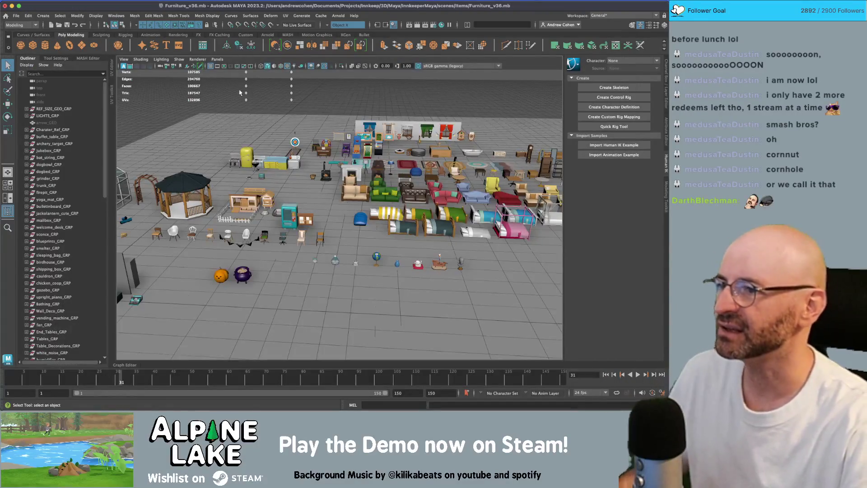
alt+drag(311, 199, 369, 162)
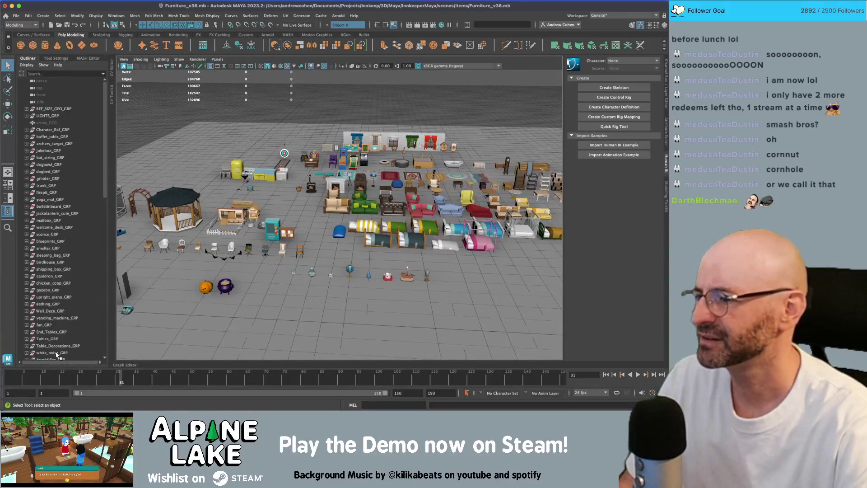
alt+drag(170, 280, 266, 262)
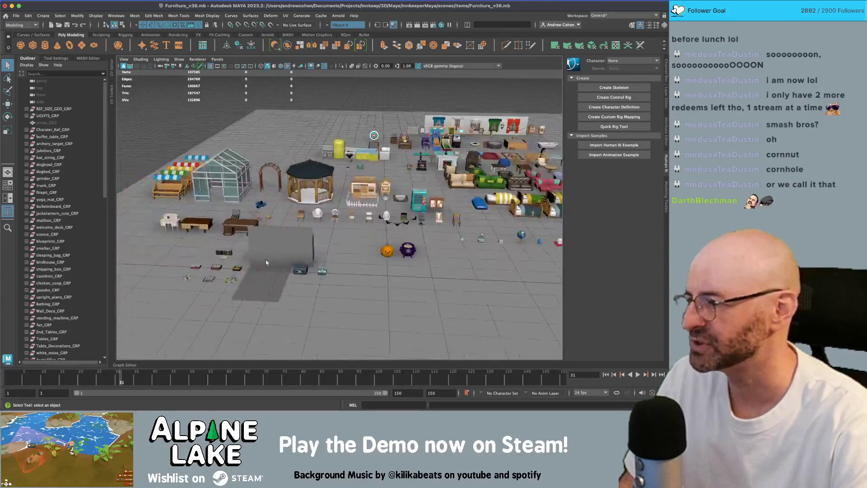
mouse_move(207, 273)
alt+middle_down()
mouse_move(267, 241)
mouse_move(251, 247)
alt+middle_up()
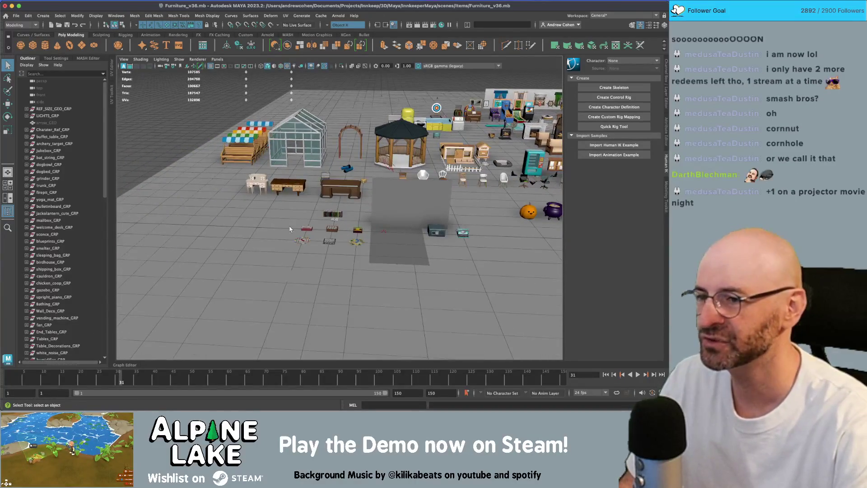
alt+right_drag(252, 248, 403, 229)
click(441, 243)
key(f)
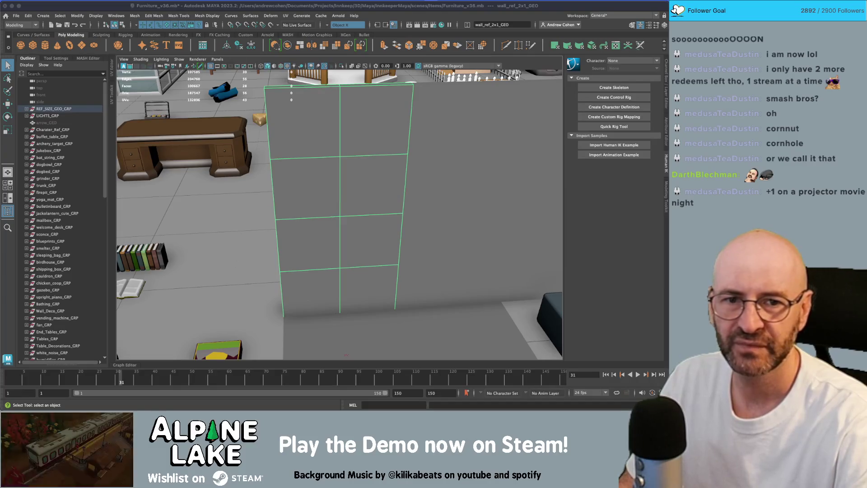
key(super+Tab)
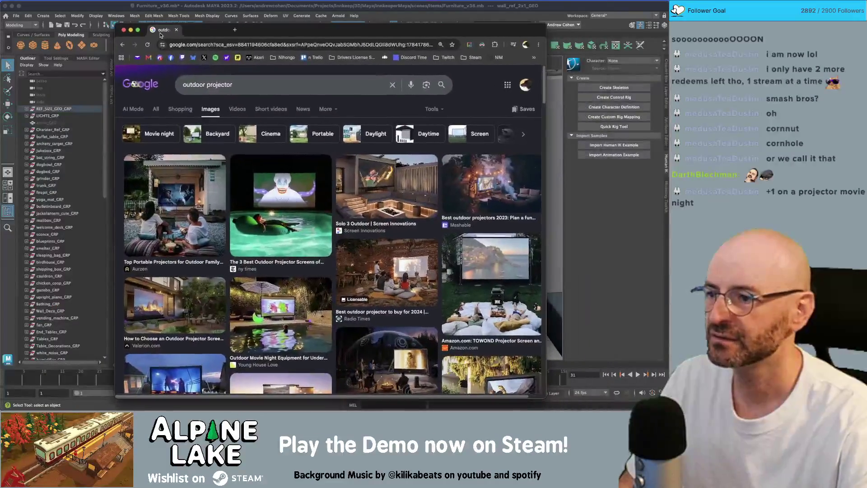
click(181, 285)
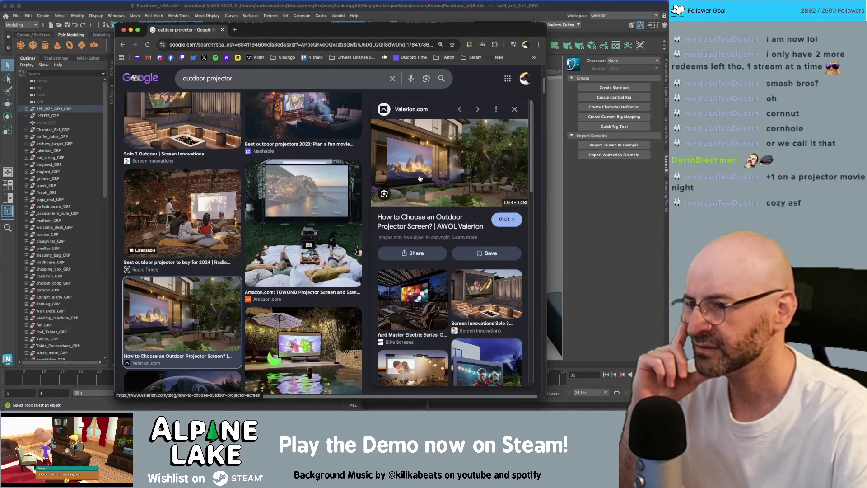
scroll(419, 178, down, 1)
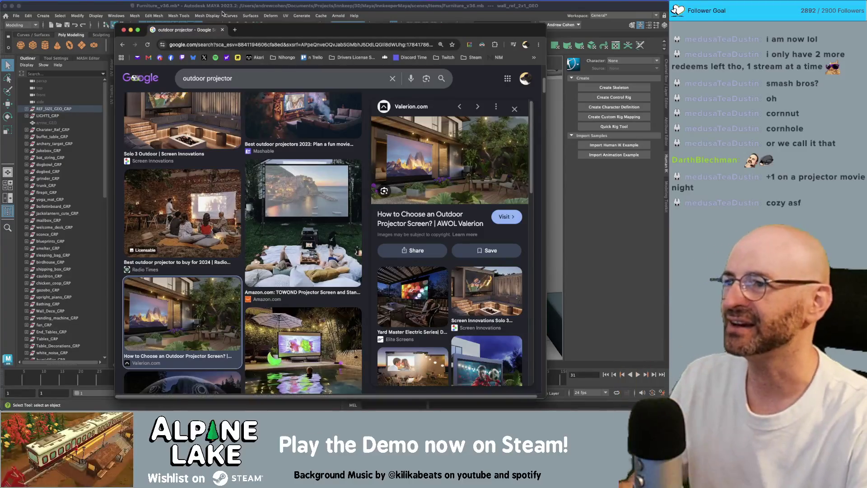
key(super+Tab)
mouse_move(367, 175)
alt+right_down()
mouse_move(306, 169)
mouse_move(263, 180)
mouse_move(368, 192)
alt+right_up()
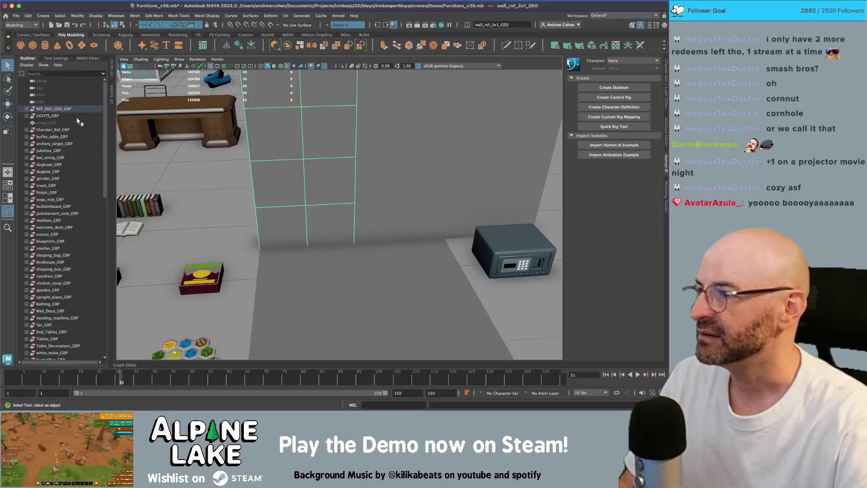
- Create a polygon cube, stretch it into a long thin bar, and place it against the wall
click(32, 45)
key(w)
mouse_move(307, 277)
mouse_down()
mouse_move(375, 274)
mouse_move(364, 136)
mouse_up()
mouse_move(364, 135)
alt+mouse_down()
mouse_move(361, 199)
mouse_move(283, 214)
alt+mouse_up()
key(r)
mouse_move(342, 199)
mouse_down()
mouse_move(252, 226)
mouse_move(311, 208)
mouse_move(347, 182)
mouse_move(342, 144)
mouse_up()
key(w)
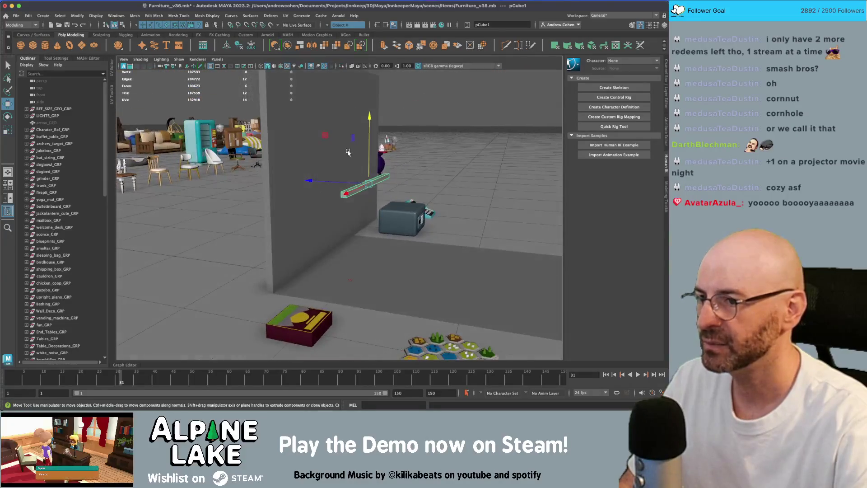
middle_drag(329, 138, 285, 106)
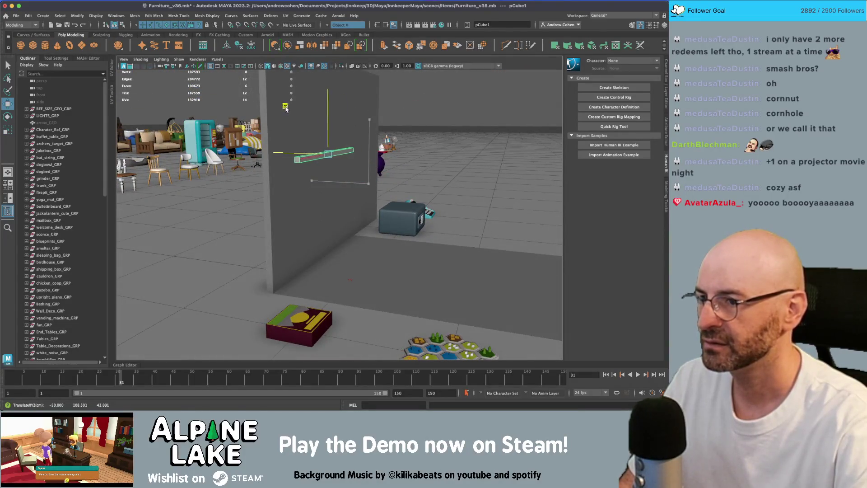
mouse_move(286, 107)
alt+mouse_down()
mouse_move(312, 116)
mouse_move(274, 125)
alt+mouse_up()
- Duplicate the bar below the first and soften the edges of both bars
key(ctrl+d)
drag(346, 122, 349, 213)
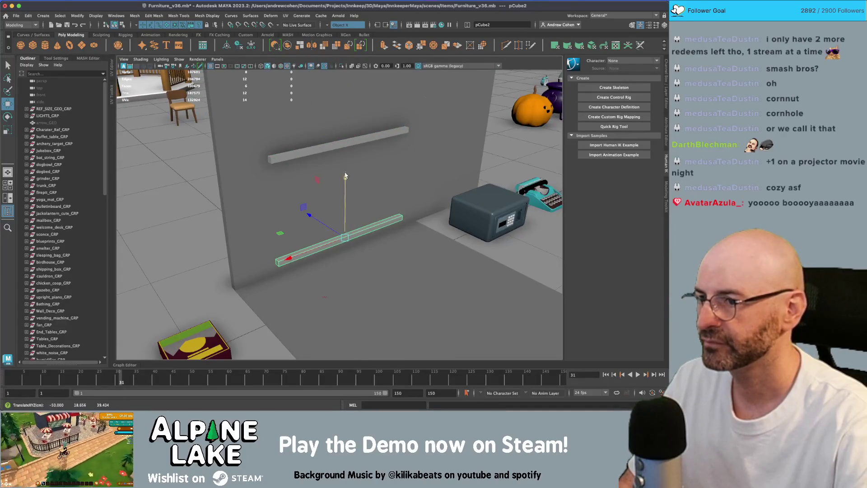
key(q)
shift+click(334, 145)
click(118, 27)
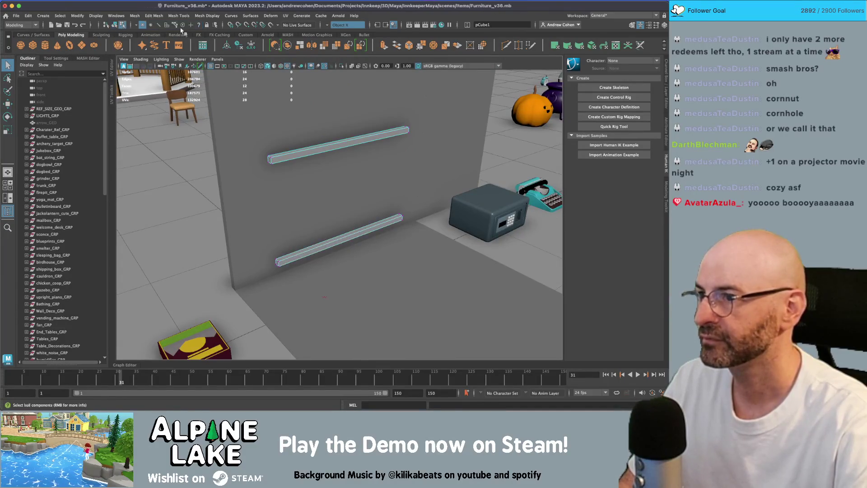
mouse_move(361, 107)
alt+mouse_down()
mouse_move(332, 105)
mouse_move(340, 216)
alt+mouse_up()
click(206, 16)
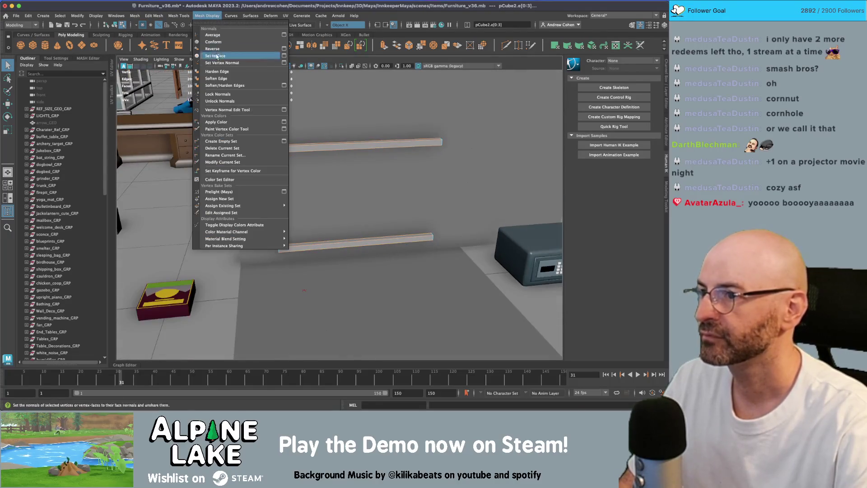
click(220, 79)
- Duplicate the upper bar and stretch the copy taller into a screen panel between the rods
click(122, 28)
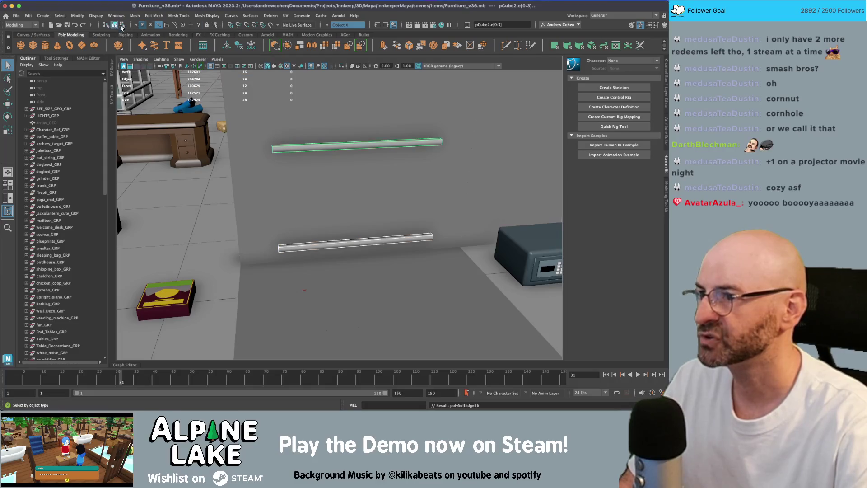
click(315, 147)
mouse_move(342, 152)
alt+mouse_down()
mouse_move(348, 133)
mouse_move(345, 184)
mouse_move(299, 186)
mouse_move(338, 190)
mouse_move(320, 164)
alt+mouse_up()
key(ctrl+d)
key(w)
key(r)
drag(324, 150, 322, 109)
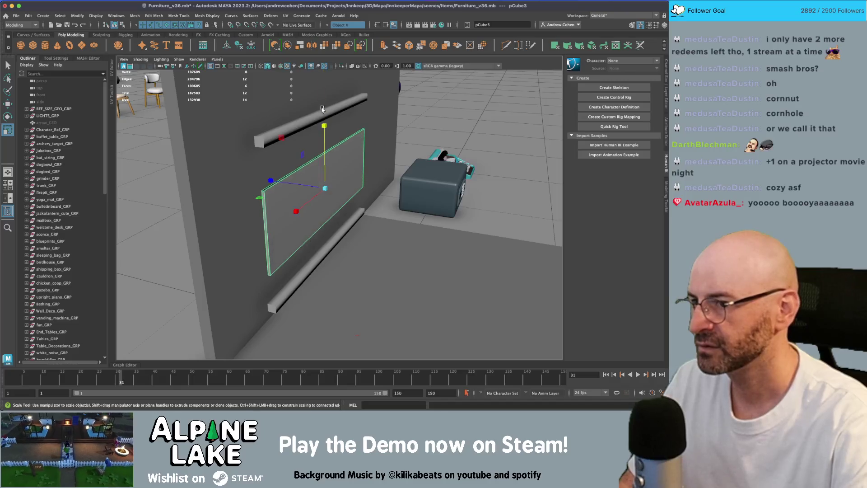
- Scale the panel in Y to fill between the rods, show the Channel Box, then switch to Unity
mouse_move(325, 166)
mouse_down()
mouse_move(324, 104)
mouse_move(310, 155)
mouse_up()
drag(294, 196, 299, 199)
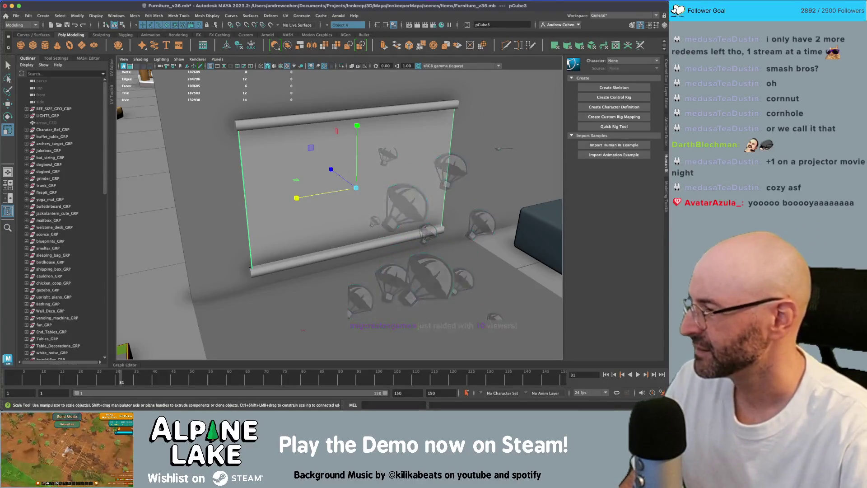
mouse_move(440, 194)
alt+mouse_down()
mouse_move(411, 195)
mouse_move(442, 188)
mouse_move(402, 189)
mouse_move(427, 189)
mouse_move(368, 163)
mouse_move(380, 164)
alt+mouse_up()
click(666, 86)
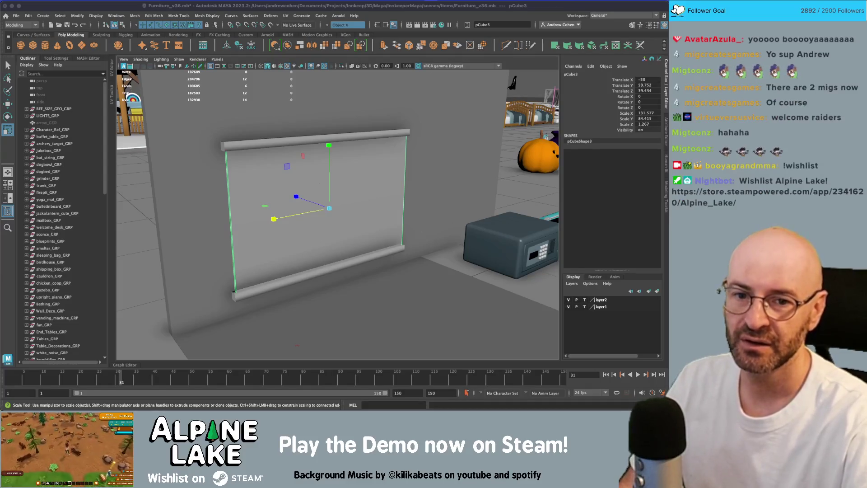
key(super+Tab)
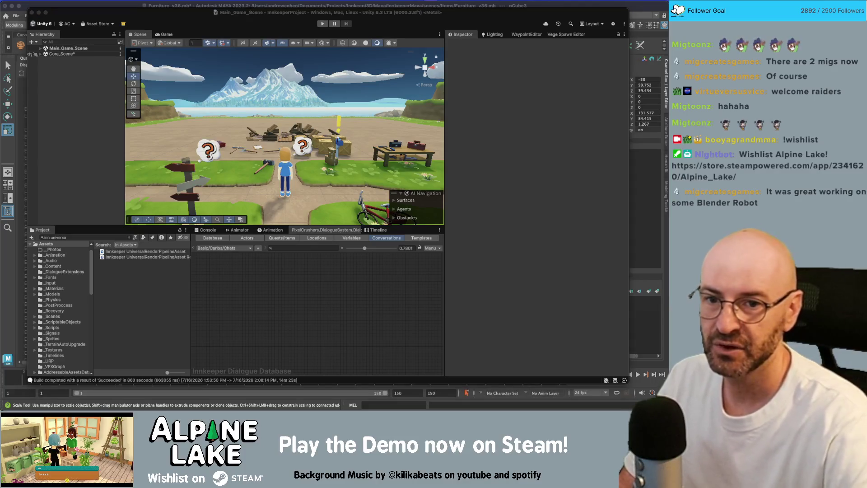
key(super+Tab)
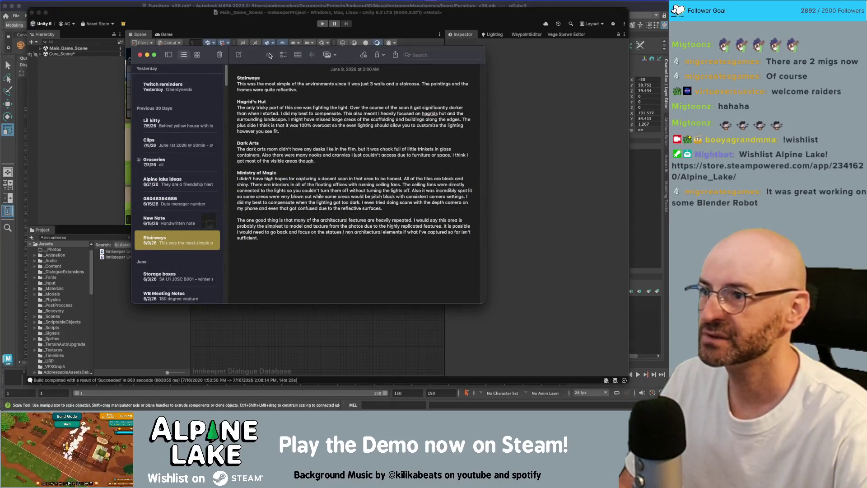
key(super+Tab)
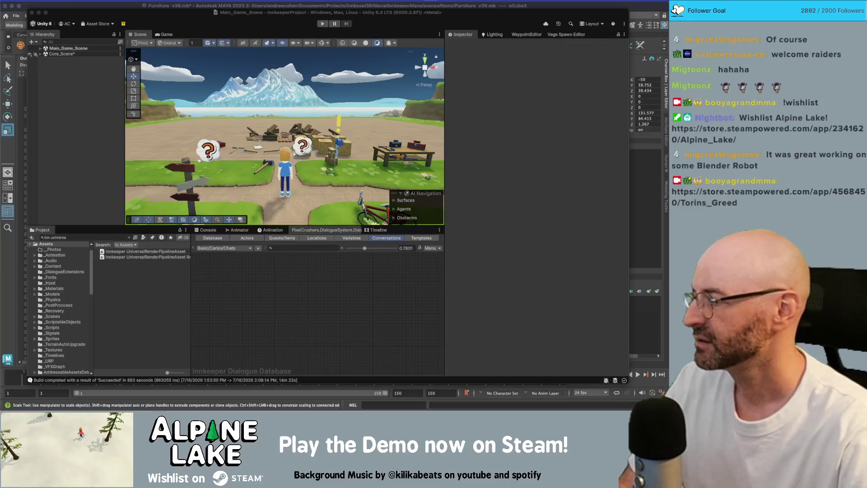
click(116, 21)
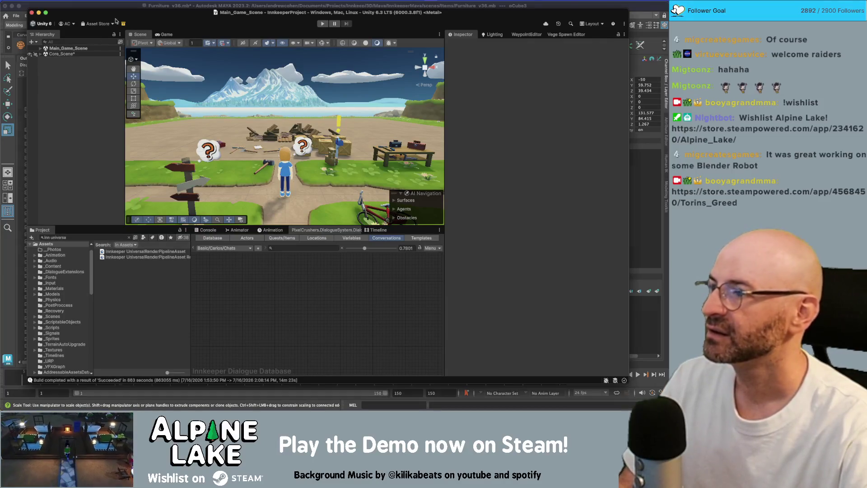
key(super+Tab)
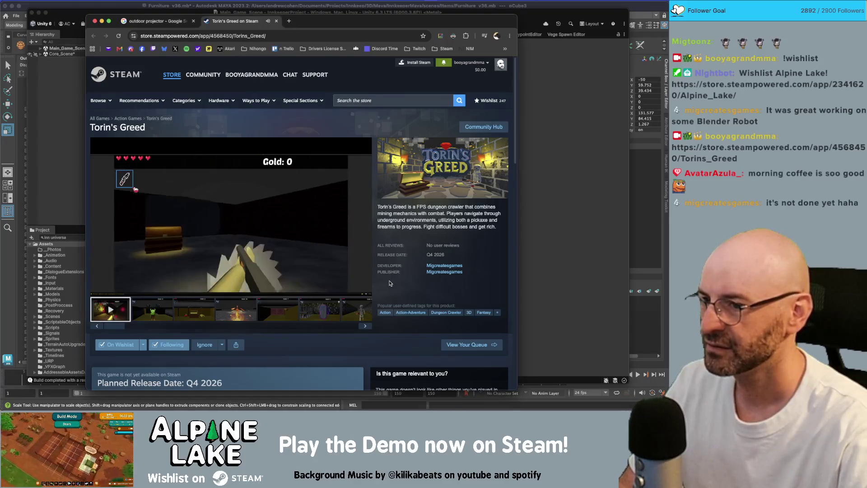
- Watch the Torin's Greed trailer full screen, then exit full screen
click(364, 289)
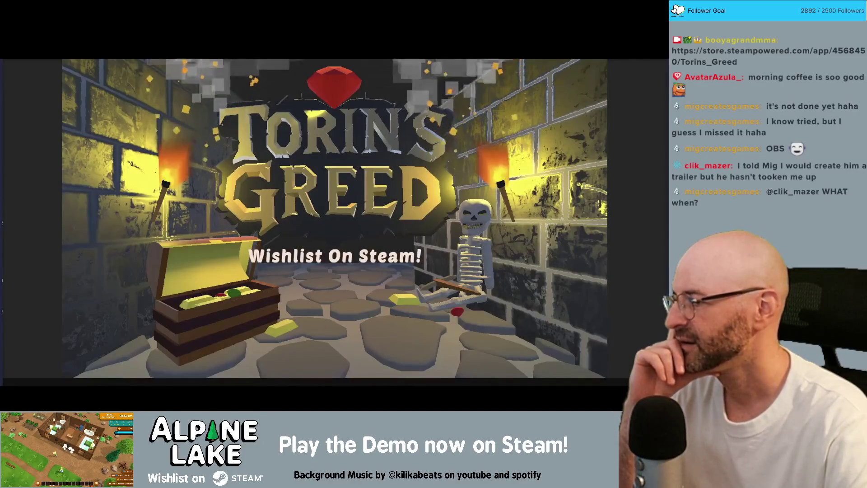
mouse_move(579, 185)
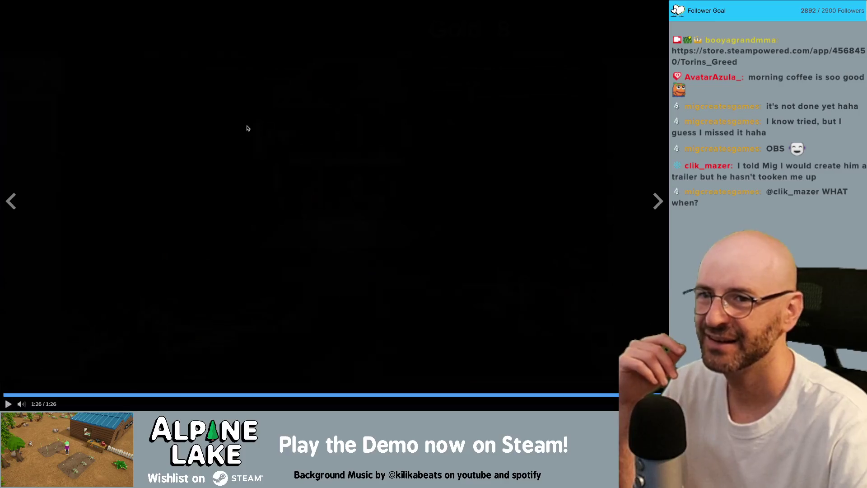
key(Escape)
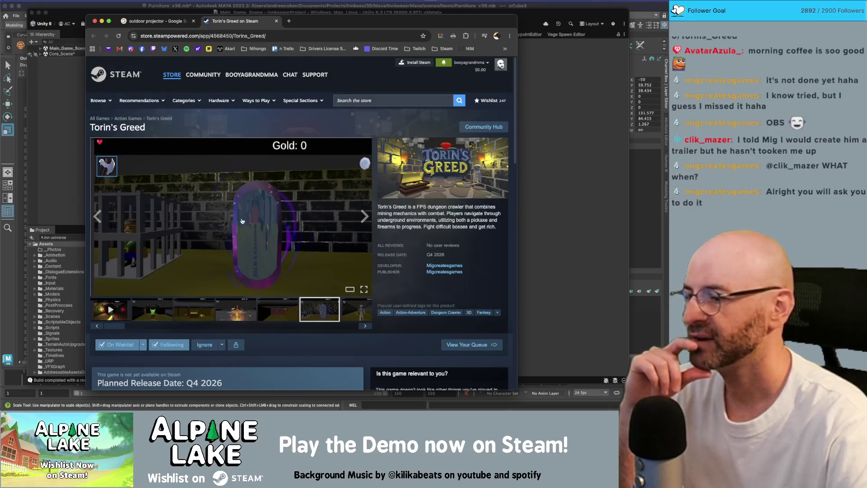
- Close the Steam store tab, maximize the Unity editor, then return to the Maya scene
middle_click(231, 21)
click(79, 19)
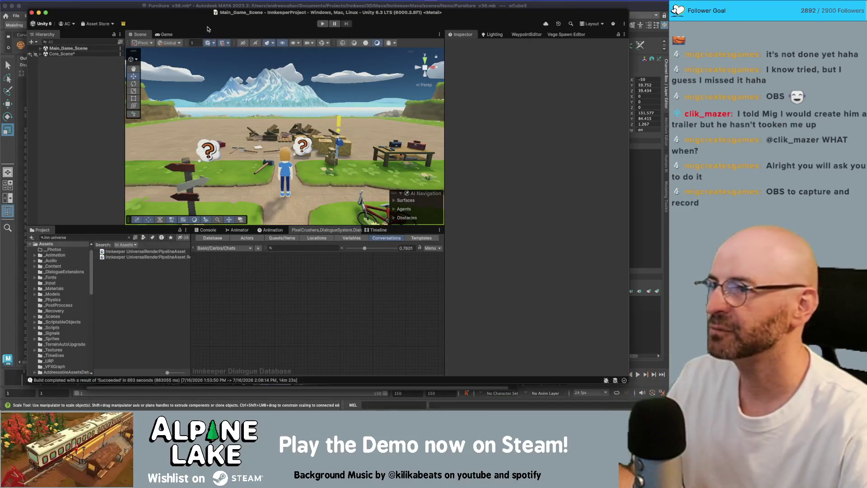
double_click(205, 18)
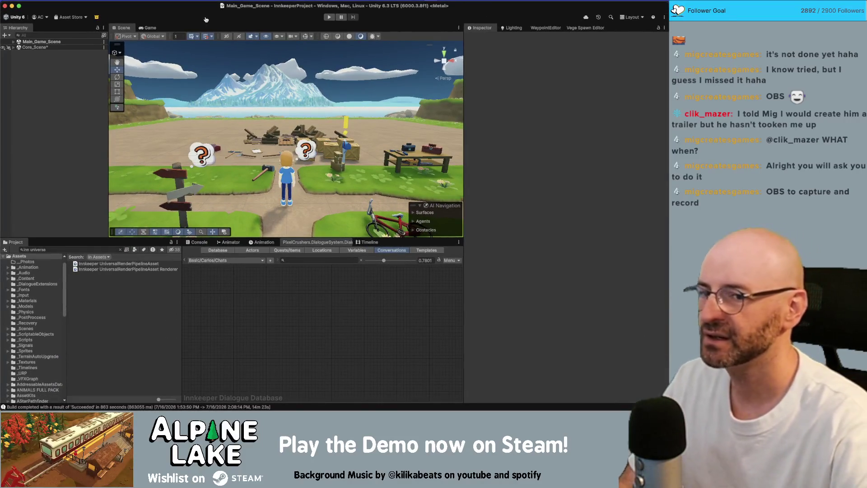
key(super+Tab)
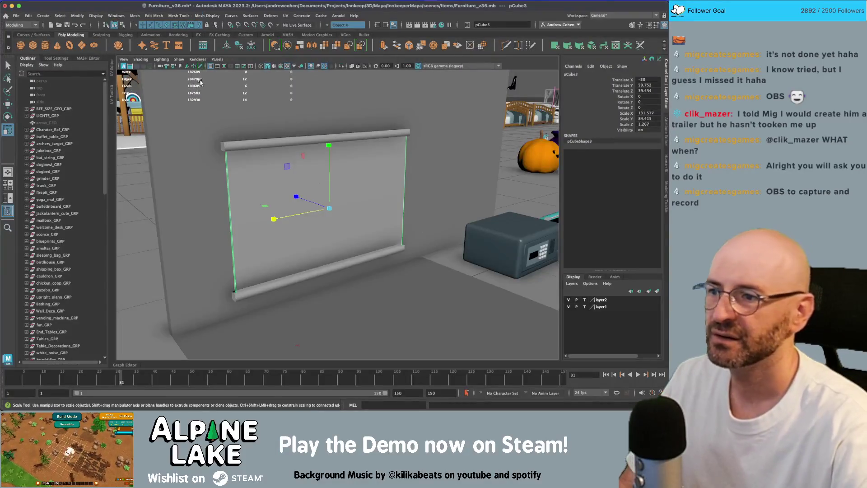
- Cut a horizontal edge loop across the screen panel and bevel it into two edges
alt+drag(255, 182, 235, 154)
key(ctrl+shift+x)
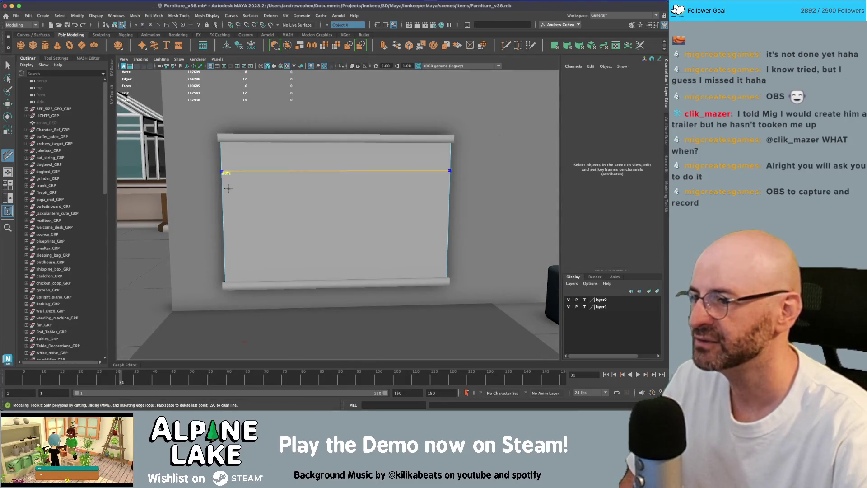
ctrl+click(252, 214)
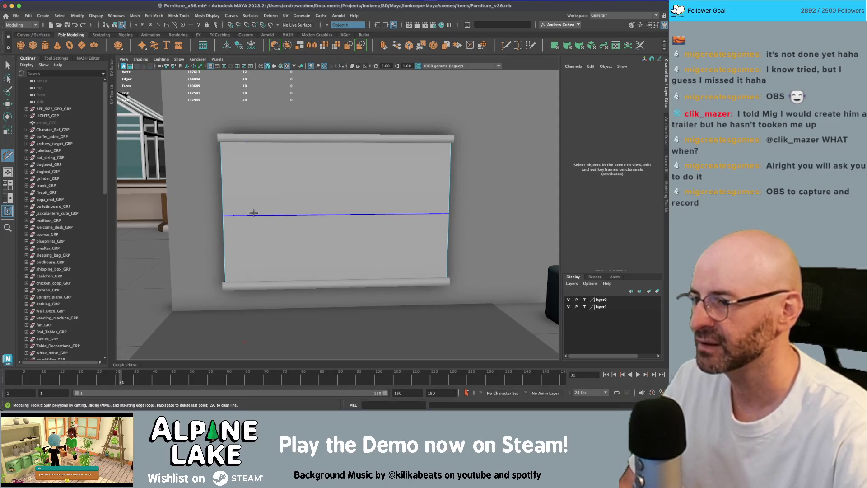
key(q)
key(ctrl+b)
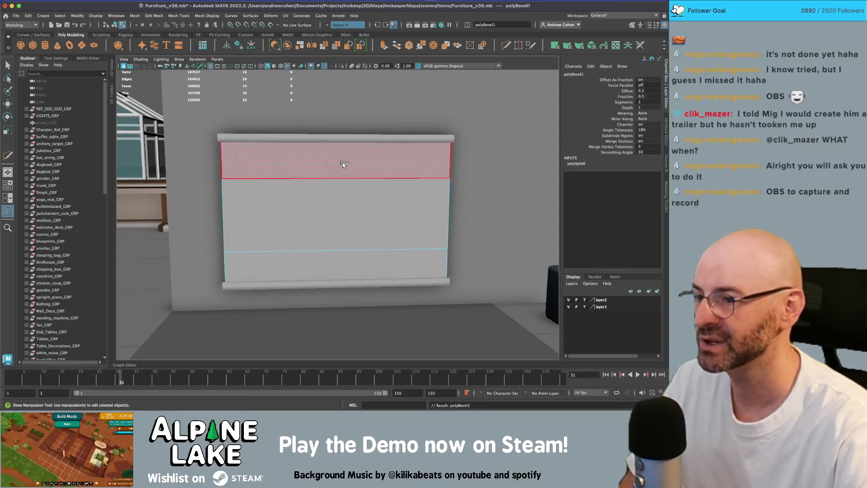
- Switch between object and face selection modes and pick faces on the screen panel
key(q)
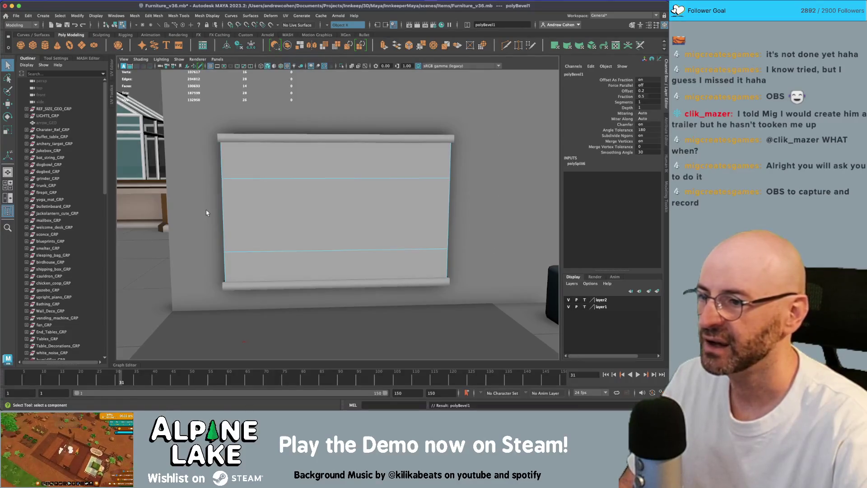
key(F8)
key(r)
key(F11)
key(q)
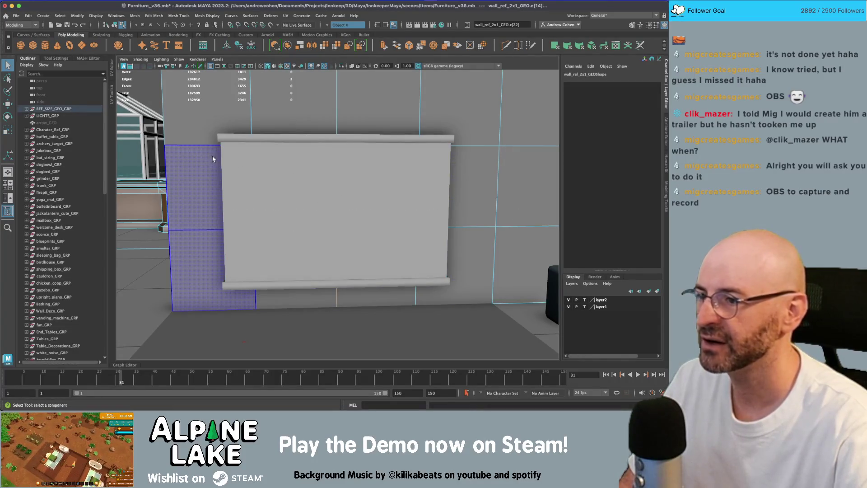
click(222, 155)
right_drag(229, 155, 263, 143)
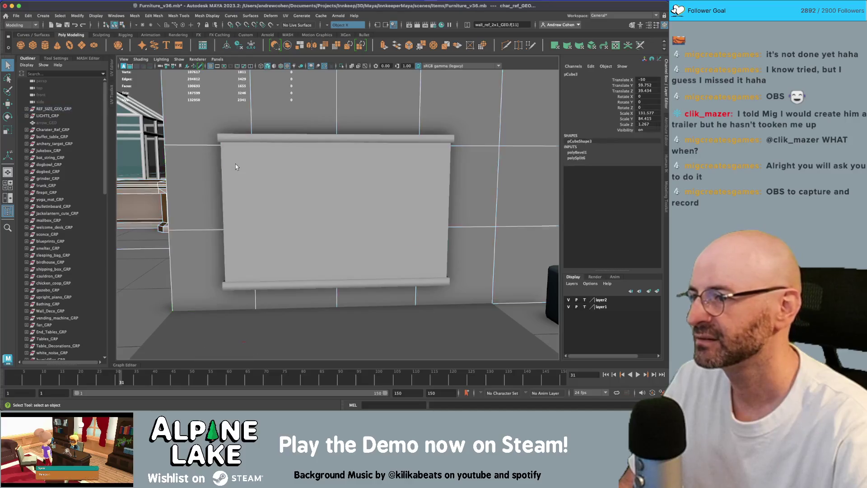
- Select the panel's middle faces and scale them taller and slightly narrower
right_click(298, 171)
click(299, 185)
drag(195, 198, 481, 197)
key(w)
key(r)
drag(338, 184, 339, 156)
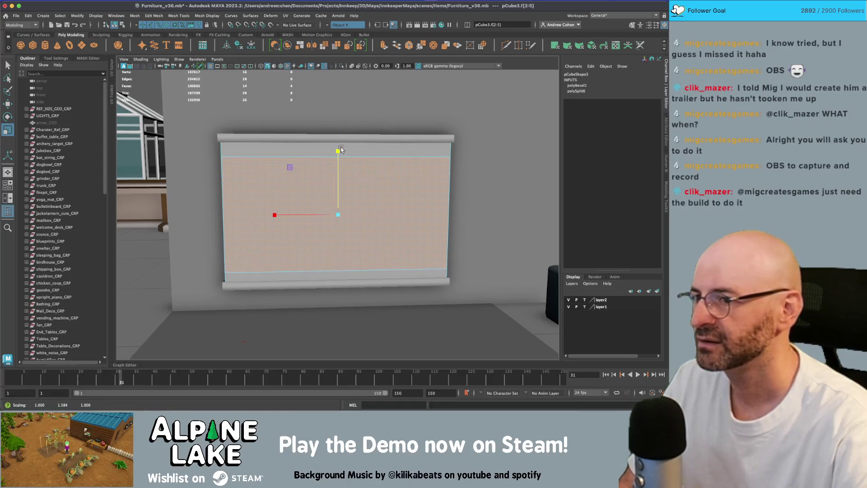
drag(300, 217, 299, 216)
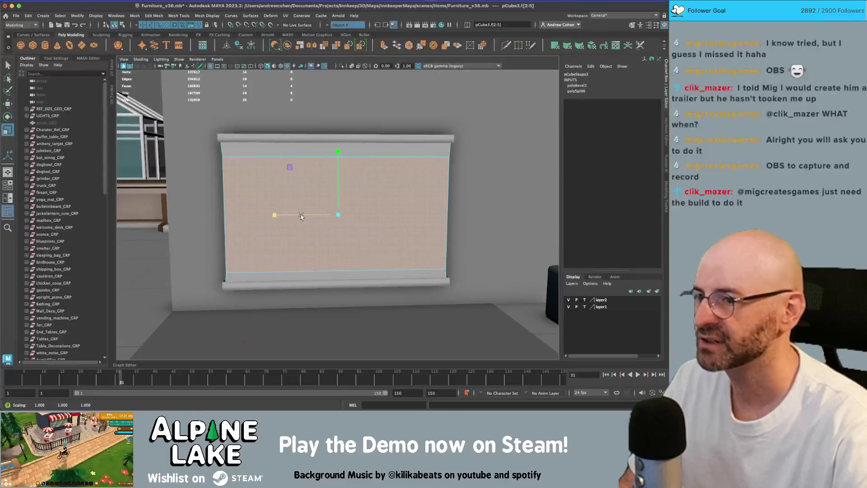
- Insert a new horizontal edge loop across the panel with Multi-Cut and bevel it
key(ctrl+shift+x)
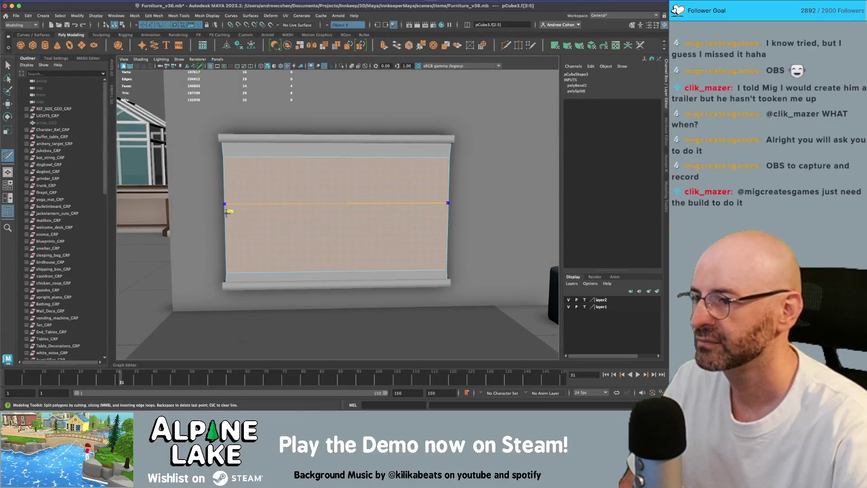
ctrl+click(228, 216)
key(q)
click(248, 219)
mouse_move(248, 194)
right_down()
mouse_move(247, 218)
mouse_move(248, 176)
right_up()
click(261, 212)
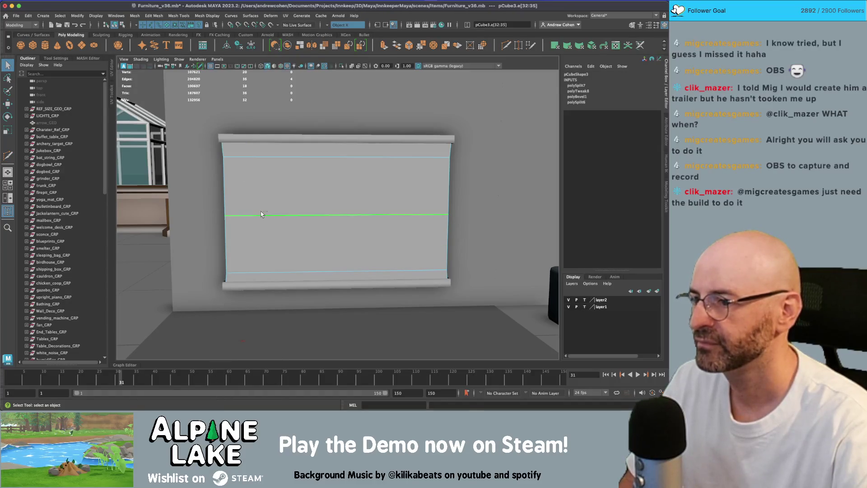
key(ctrl+b)
- Select the bevelled edges and nudge them slightly sideways
key(q)
drag(489, 210, 450, 213)
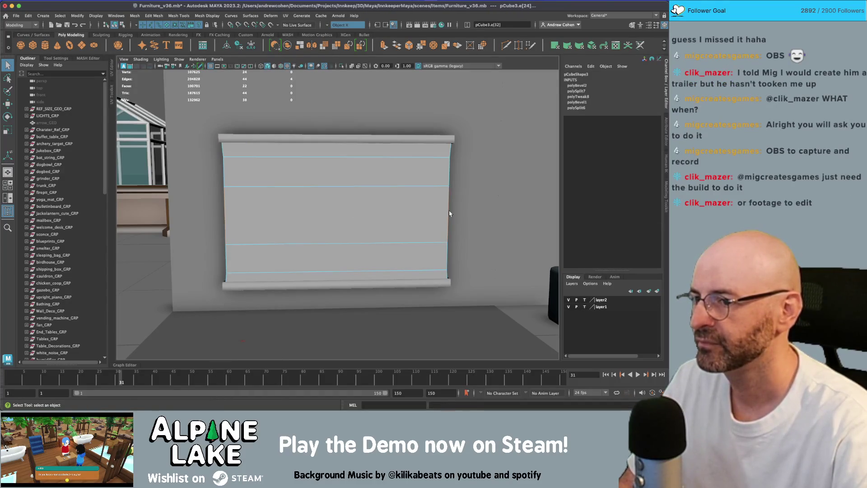
key(w)
drag(197, 216, 199, 217)
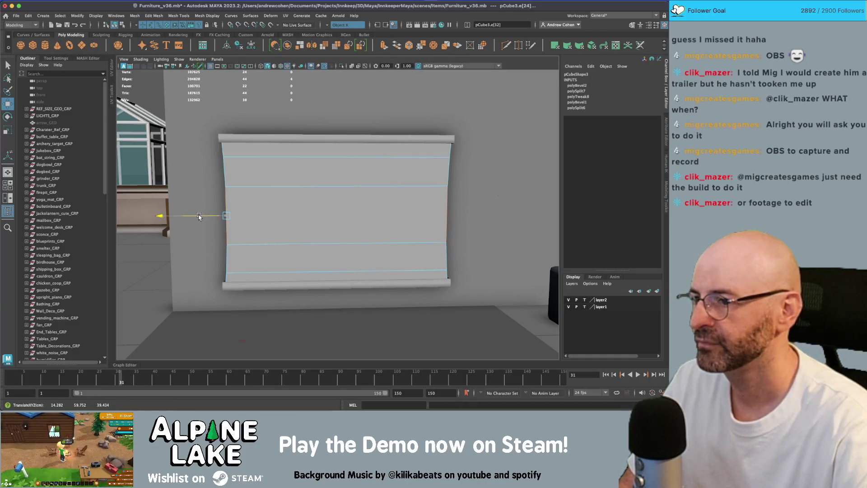
- Select and frame the bar at the screen's top, undoing its move along Z
key(q)
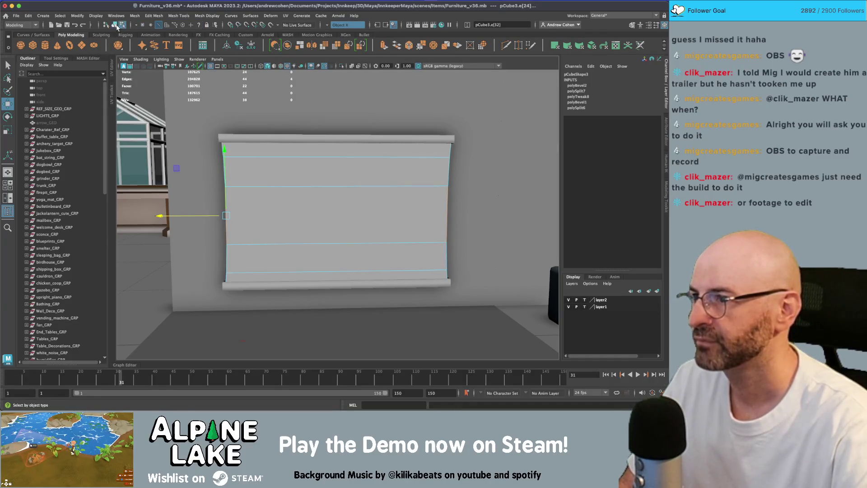
click(283, 172)
mouse_move(286, 168)
alt+mouse_down()
mouse_move(345, 161)
mouse_move(334, 173)
mouse_move(360, 176)
mouse_move(328, 157)
mouse_move(337, 119)
mouse_move(283, 122)
alt+mouse_up()
click(328, 157)
key(f)
key(w)
key(e)
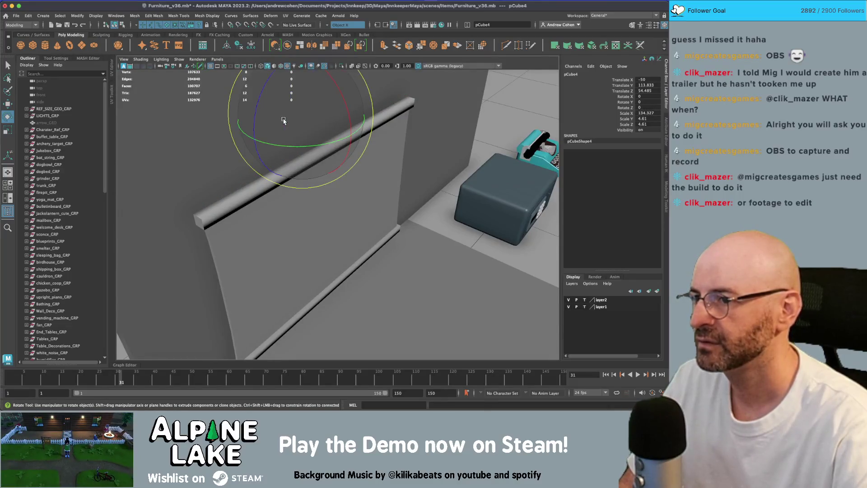
key(ctrl+z)
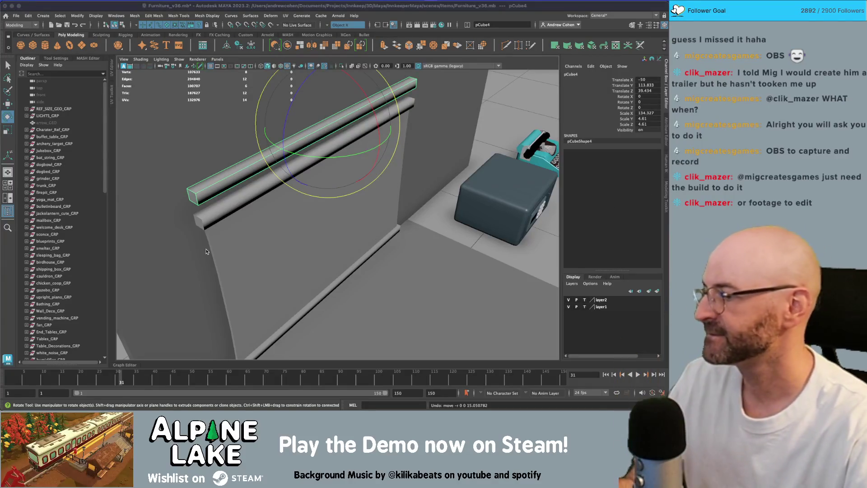
- Check the Google Images projector reference, then return to the bar in Maya
alt+drag(333, 170, 351, 162)
key(super+Tab)
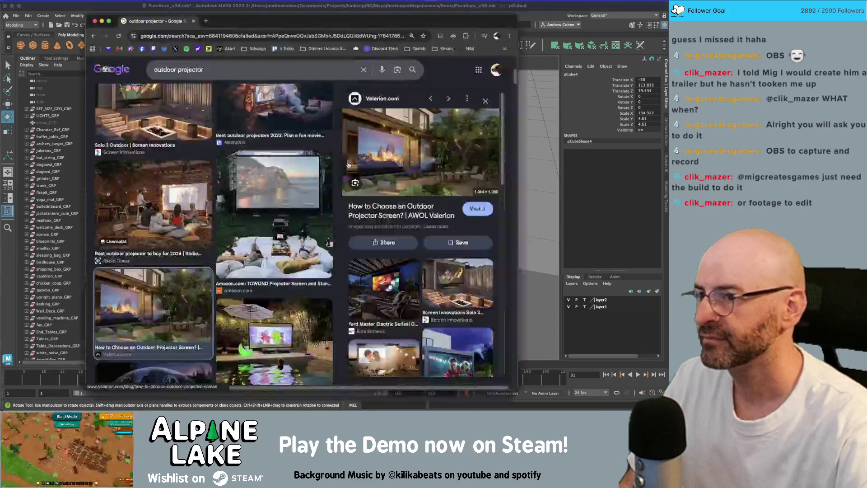
key(super+Tab)
alt+drag(339, 73, 334, 132)
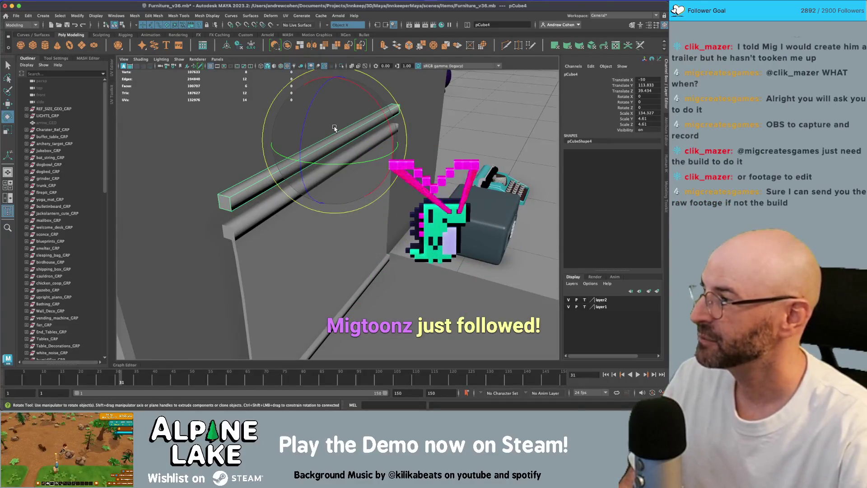
- Rotate the bar to Rotate Z -90 and lower it as an upright pole behind the screen
mouse_move(333, 129)
alt+mouse_down()
mouse_move(368, 143)
mouse_move(361, 146)
mouse_move(384, 137)
mouse_move(298, 131)
mouse_move(357, 96)
alt+mouse_up()
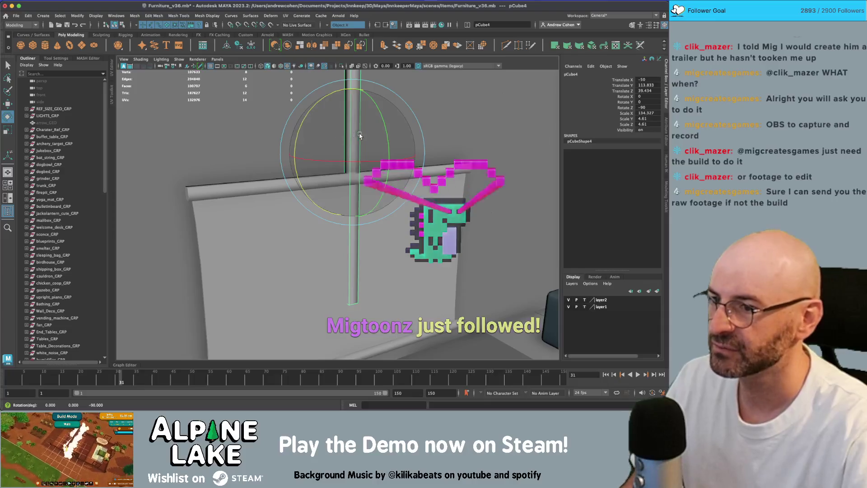
key(w)
mouse_move(325, 136)
alt+mouse_down()
mouse_move(374, 139)
mouse_move(336, 121)
alt+mouse_up()
mouse_move(318, 105)
middle_down()
mouse_move(304, 113)
mouse_move(353, 181)
mouse_move(352, 240)
middle_up()
mouse_move(353, 239)
alt+mouse_down()
mouse_move(366, 184)
mouse_move(353, 167)
alt+mouse_up()
- Drag the pole's top vertices up along Y above the roller, then return to object mode
right_drag(347, 178, 370, 149)
key(w)
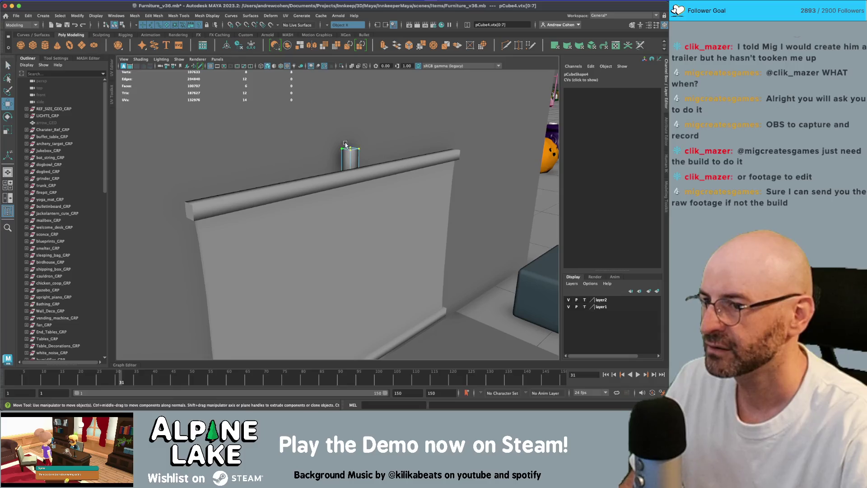
drag(349, 137, 350, 130)
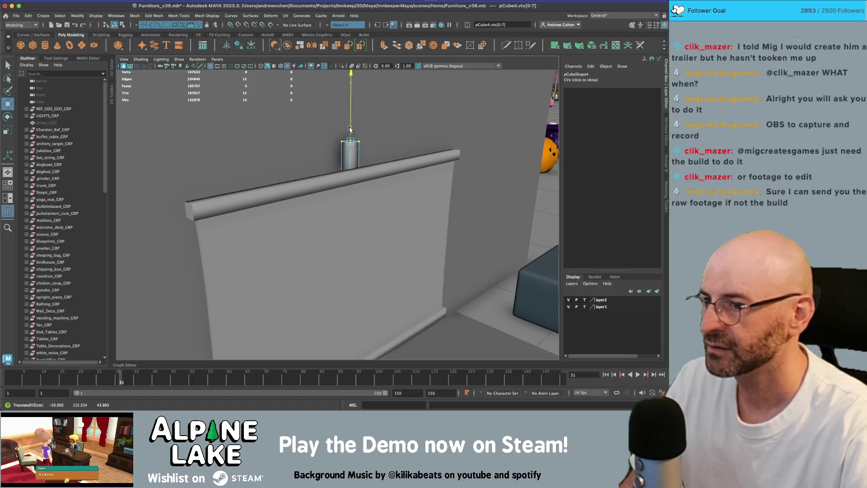
click(123, 25)
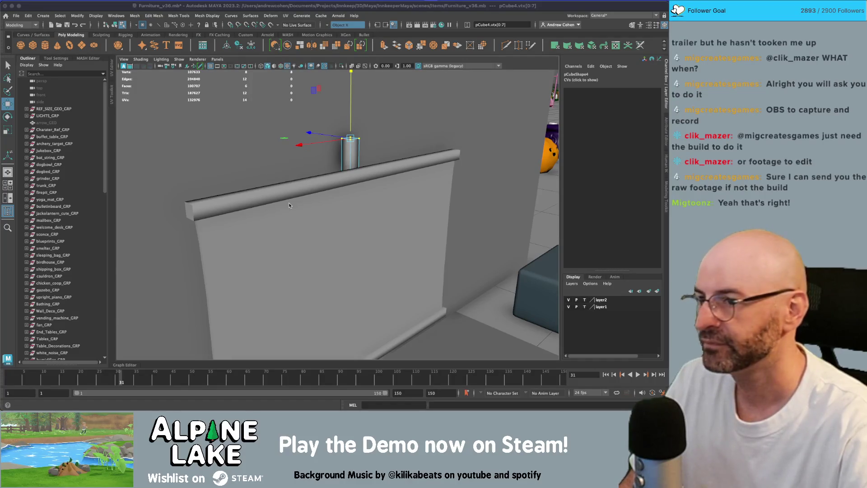
click(115, 25)
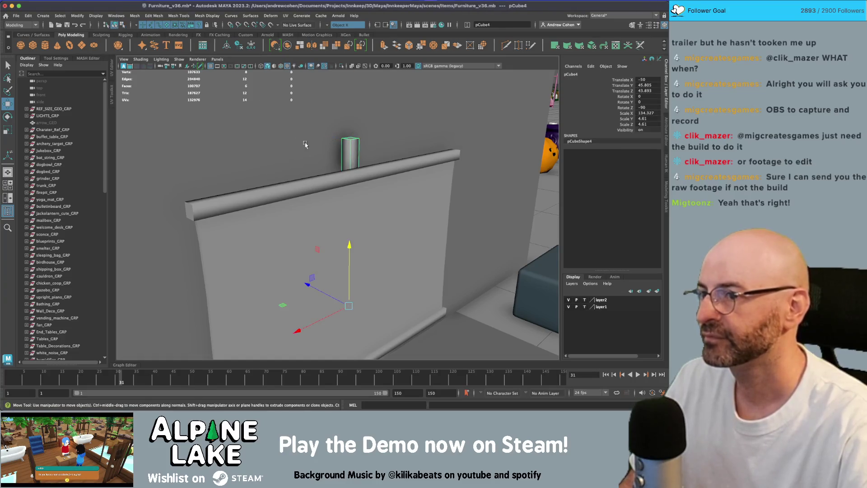
- Try slimming the pole, then undo the thickness change and reframe the view on the screen
key(q)
mouse_move(343, 154)
alt+mouse_down()
mouse_move(393, 168)
mouse_move(352, 176)
mouse_move(367, 175)
mouse_move(316, 160)
mouse_move(304, 178)
mouse_move(299, 171)
mouse_move(368, 171)
mouse_move(434, 134)
mouse_move(397, 178)
mouse_move(409, 177)
mouse_move(356, 184)
mouse_move(356, 243)
alt+mouse_up()
key(r)
ctrl+drag(280, 262, 279, 268)
key(w)
key(ctrl+z)
key(ctrl+z)
key(ctrl+z)
mouse_move(325, 246)
alt+mouse_down()
mouse_move(334, 211)
mouse_move(354, 207)
mouse_move(352, 197)
mouse_move(333, 212)
alt+mouse_up()
scroll(335, 211, down, 3)
scroll(334, 211, up, 2)
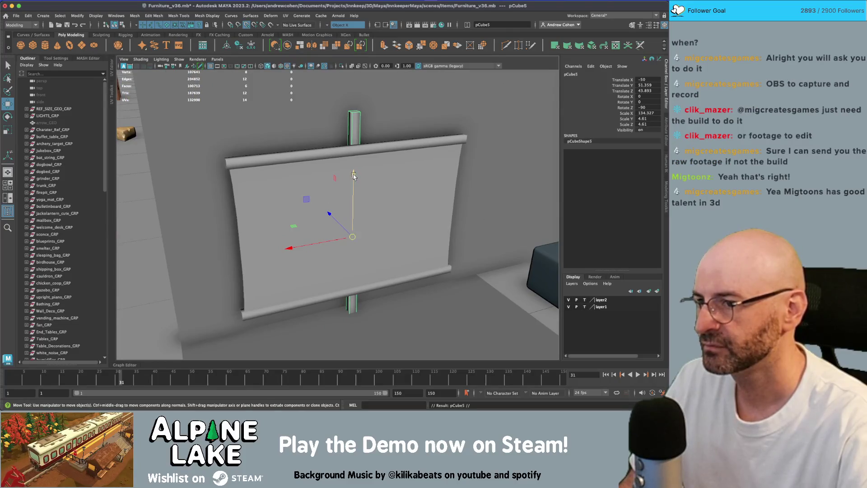
- Raise the copied pole piece, tilt it to Rotate Z -30, shrink it, and move it to the pole top
drag(355, 176, 353, 63)
key(e)
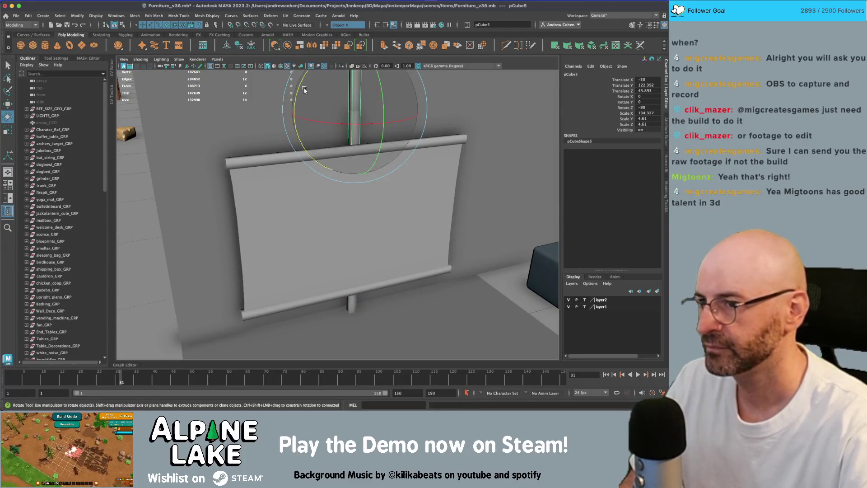
mouse_move(304, 90)
mouse_down()
mouse_move(332, 88)
mouse_move(307, 138)
mouse_move(289, 139)
mouse_move(342, 145)
mouse_move(334, 136)
mouse_up()
key(r)
key(w)
mouse_move(325, 126)
mouse_down()
mouse_move(311, 149)
mouse_move(253, 146)
mouse_move(402, 202)
mouse_up()
- Tilt the brace to 45 degrees on X, adjust its size and position, then deselect
key(r)
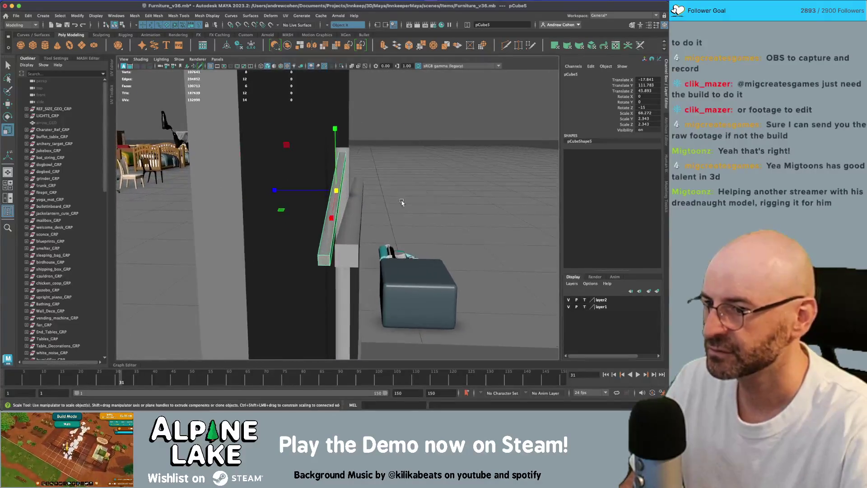
key(e)
mouse_move(327, 168)
mouse_down()
mouse_move(322, 136)
mouse_move(354, 135)
mouse_move(346, 186)
mouse_move(314, 192)
mouse_move(381, 193)
mouse_move(302, 201)
mouse_move(244, 182)
mouse_move(298, 193)
mouse_up()
key(ctrl+z)
key(r)
key(f)
key(w)
key(q)
click(316, 194)
- Select the diagonal brace and freeze its transformations
scroll(301, 201, down, 3)
click(302, 191)
key(r)
alt+drag(292, 232, 322, 195)
click(270, 187)
key(w)
alt+drag(274, 187, 319, 191)
alt+right_drag(319, 190, 291, 191)
alt+drag(311, 217, 300, 219)
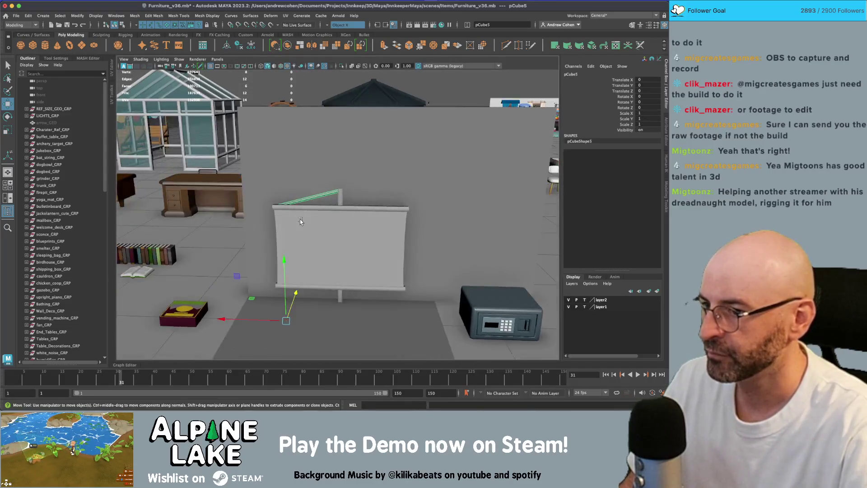
- Duplicate the brace, scale X to -1, and move the mirror copy to Translate X -100
key(ctrl+d)
key(r)
drag(223, 322, 351, 324)
key(w)
drag(270, 319, 374, 321)
key(q)
mouse_move(360, 197)
alt+mouse_down()
mouse_move(335, 190)
mouse_move(355, 184)
alt+mouse_up()
alt+right_drag(355, 184, 386, 249)
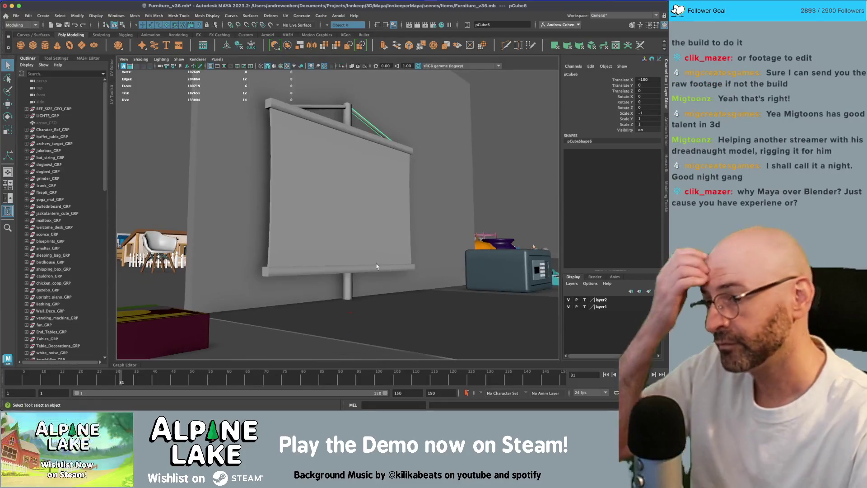
- Move the pole's vertices to begin extending it behind the screen, then reselect the pole
mouse_move(349, 193)
right_down()
mouse_move(315, 204)
mouse_move(315, 194)
right_up()
key(w)
drag(348, 284, 348, 293)
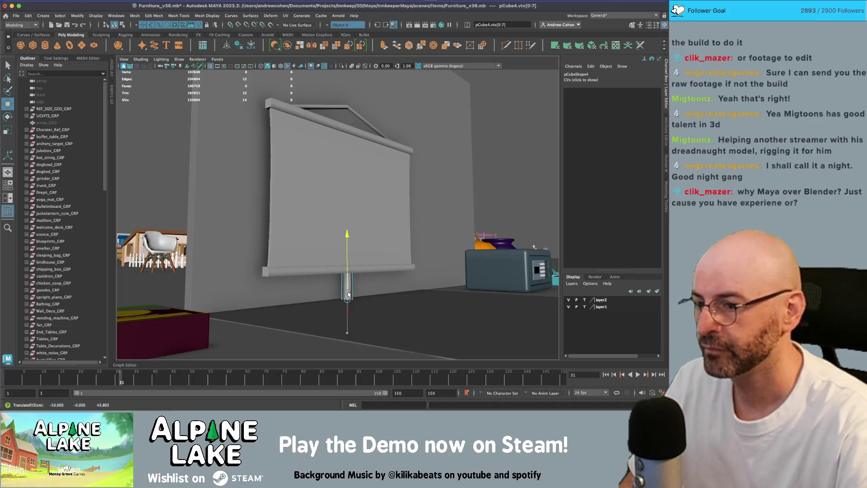
key(F8)
key(q)
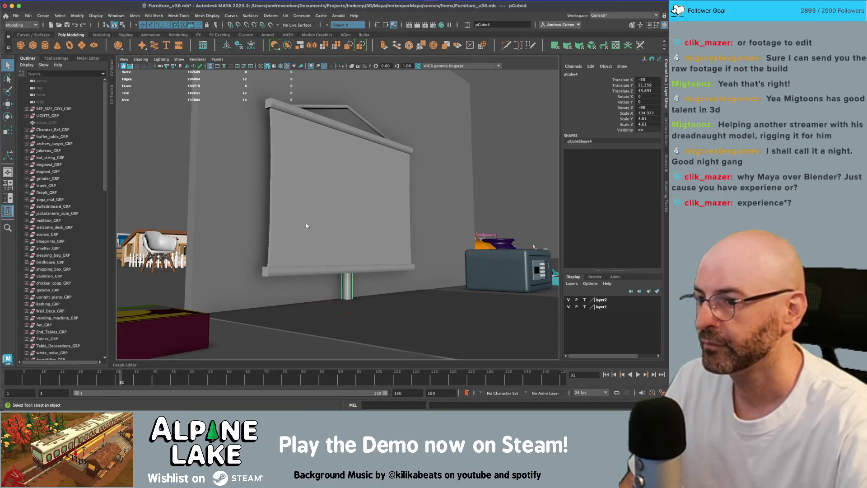
alt+drag(347, 281, 345, 283)
click(345, 286)
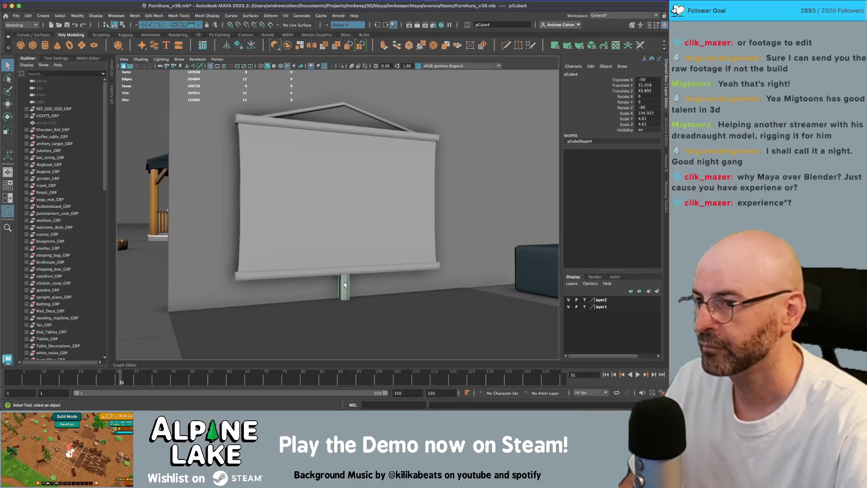
mouse_move(353, 180)
alt+mouse_down()
mouse_move(358, 193)
mouse_move(345, 201)
alt+mouse_up()
- Turn symmetry off and raise the pole's top vertices to extend it full height
key(F8)
key(F8)
key(4)
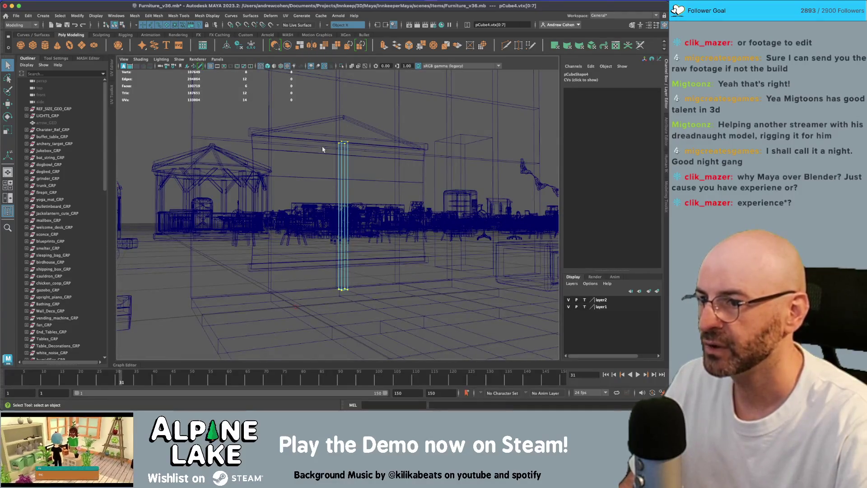
alt+drag(372, 147, 342, 151)
key(w)
key(z)
click(347, 25)
click(343, 28)
drag(342, 184, 345, 125)
- Check the whole extended pole in shaded and wireframe views, then deselect it
key(5)
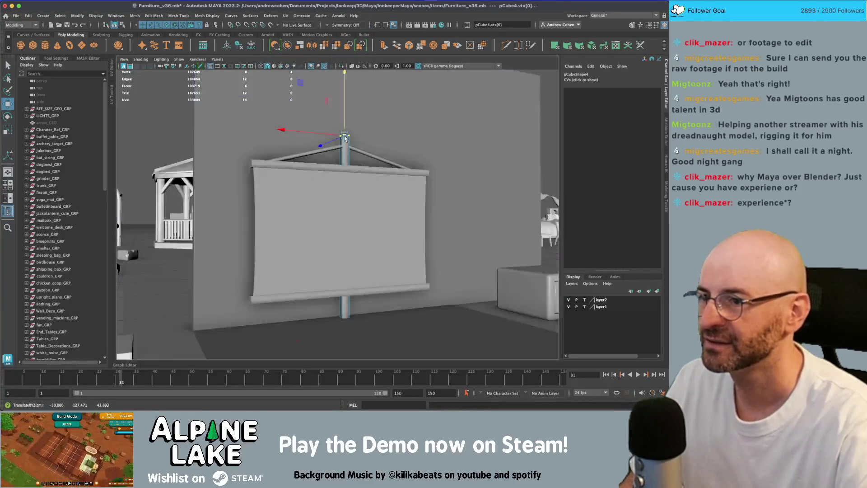
click(123, 24)
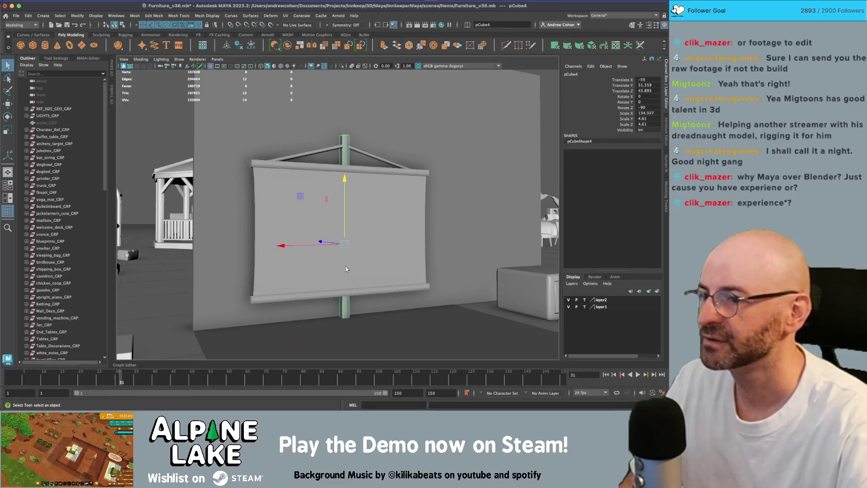
key(4)
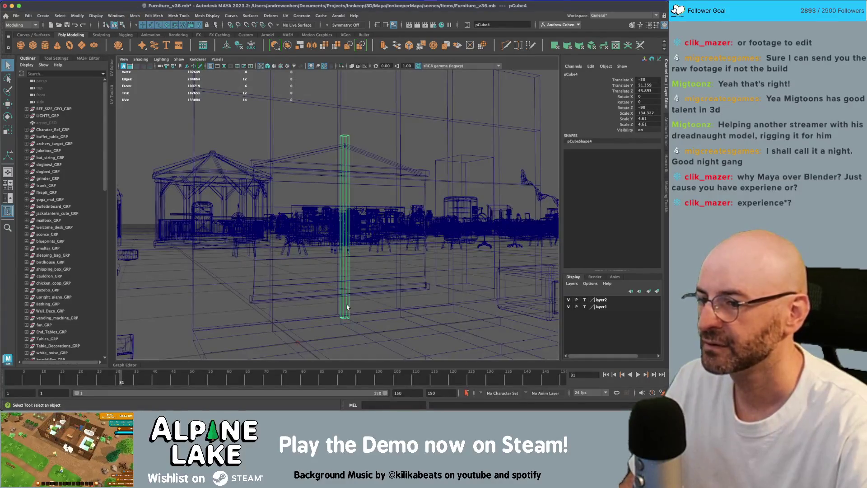
key(5)
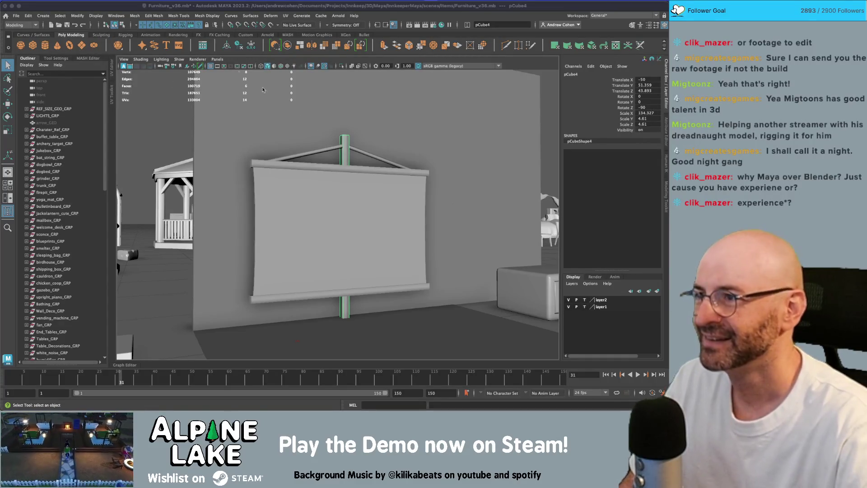
click(169, 117)
- Select the post pCube4 under the screen and inspect it in wireframe
mouse_move(168, 116)
alt+mouse_down()
mouse_move(349, 122)
mouse_move(369, 226)
mouse_move(339, 226)
mouse_move(341, 204)
alt+mouse_up()
click(353, 110)
key(w)
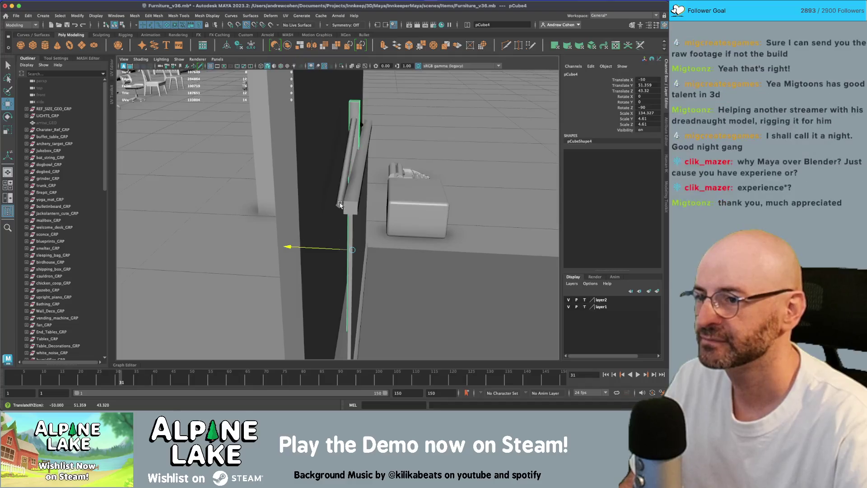
key(q)
click(365, 135)
mouse_move(365, 136)
alt+mouse_down()
mouse_move(364, 147)
mouse_move(358, 142)
alt+mouse_up()
mouse_move(374, 203)
alt+mouse_down()
mouse_move(370, 263)
mouse_move(367, 243)
mouse_move(406, 241)
mouse_move(325, 224)
mouse_move(337, 248)
mouse_move(323, 239)
mouse_move(352, 232)
mouse_move(319, 191)
alt+mouse_up()
click(369, 263)
key(4)
key(5)
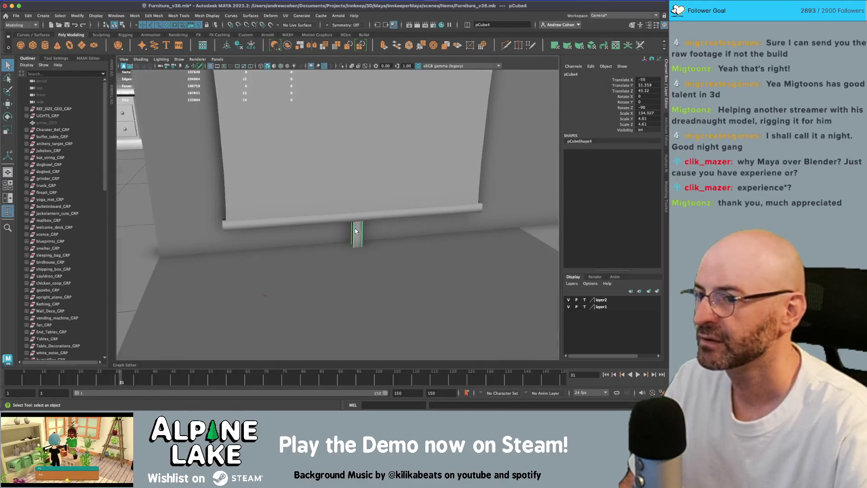
- Duplicate the post to create pCube7 in the same position
alt+drag(357, 233, 285, 137)
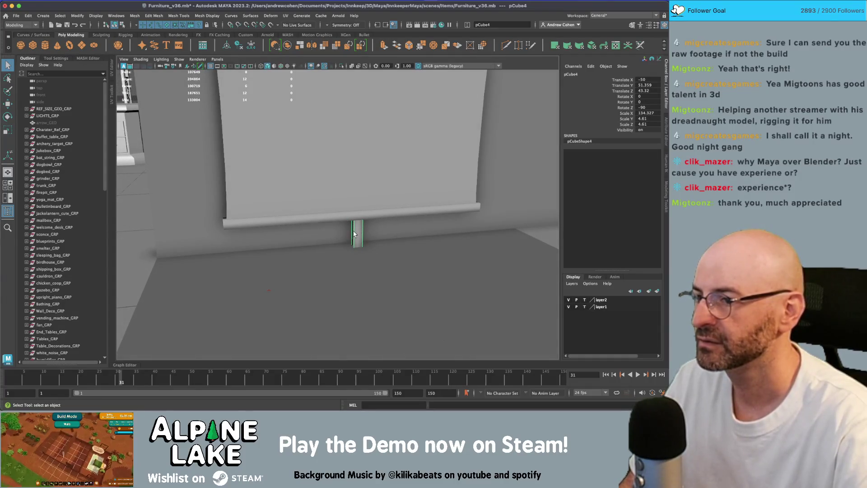
key(w)
alt+drag(354, 234, 366, 194)
key(ctrl+d)
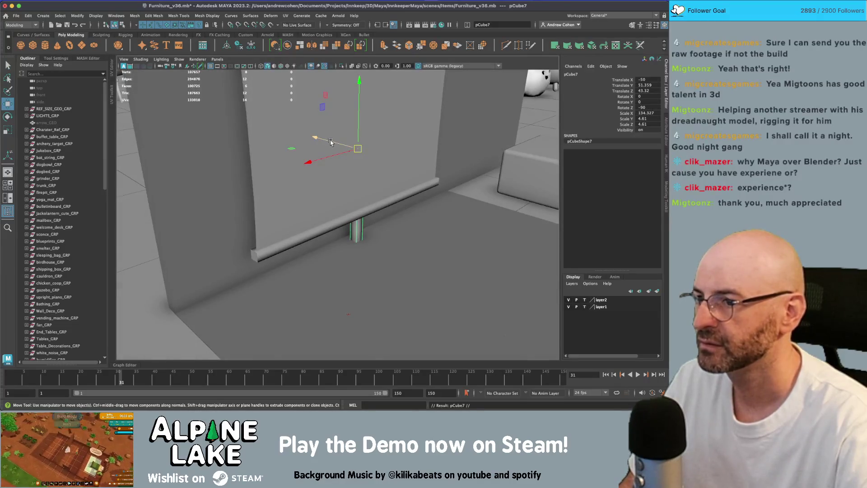
- Move the copied post to the origin, freeze its transforms and scale it to about a third
key(4)
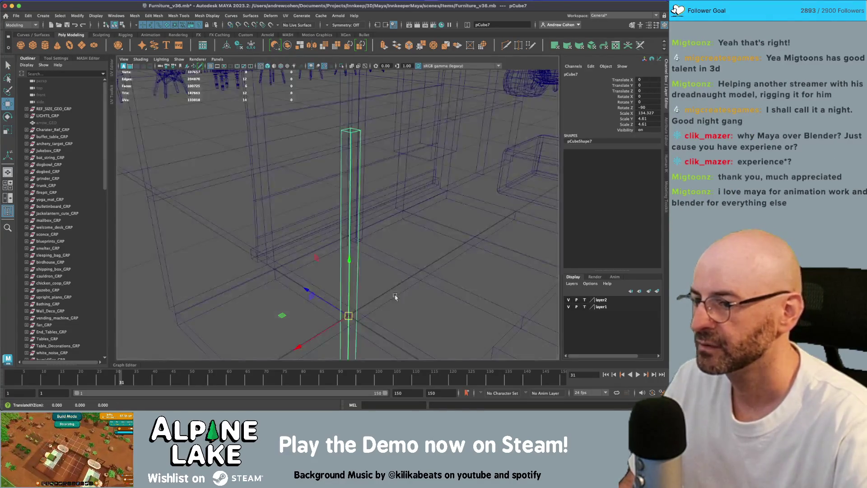
alt+drag(395, 296, 338, 197)
key(z)
mouse_move(282, 185)
middle_down()
mouse_move(271, 212)
mouse_move(335, 245)
middle_up()
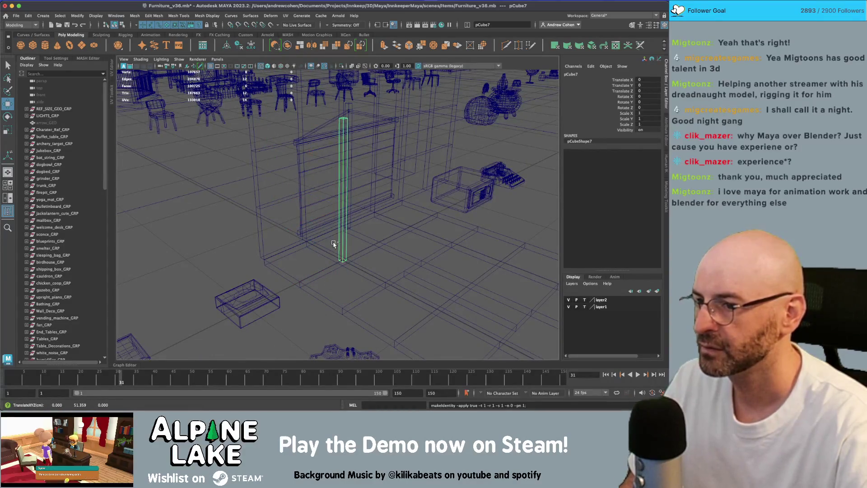
key(ctrl+shift+f)
key(r)
middle_drag(334, 244, 271, 294)
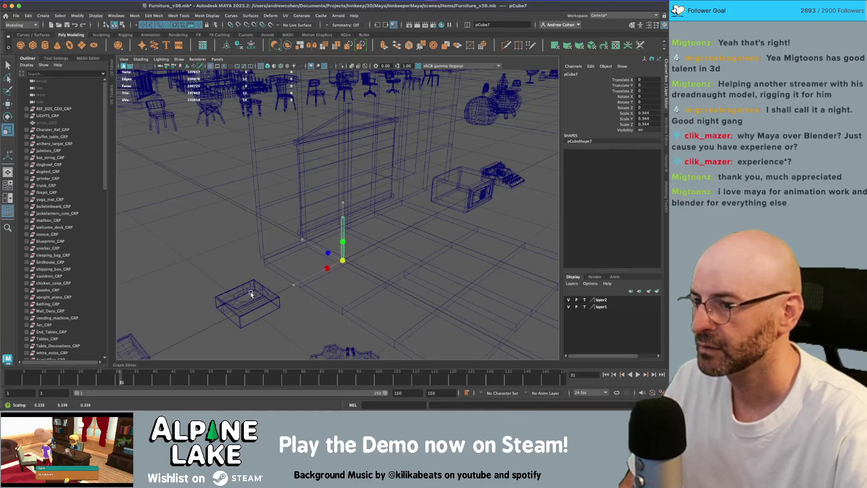
- Tilt the copied post forward, entering a 45-degree rotation
key(e)
mouse_move(280, 271)
alt+mouse_down()
mouse_move(298, 206)
mouse_move(364, 196)
mouse_move(353, 201)
alt+mouse_up()
key(f)
alt+right_drag(352, 202, 242, 223)
key(ctrl+z)
mouse_move(242, 223)
alt+mouse_down()
mouse_move(319, 218)
mouse_move(293, 193)
mouse_move(335, 253)
mouse_move(303, 260)
alt+mouse_up()
key(r)
text(45)
key(Return)
- Set the leg's tilt to 60 degrees and move it to the foot of the pole
mouse_move(343, 190)
alt+mouse_down()
mouse_move(379, 170)
mouse_move(315, 204)
mouse_move(324, 193)
mouse_move(343, 225)
mouse_move(314, 218)
alt+mouse_up()
key(w)
key(5)
key(e)
text(60)
key(Return)
key(w)
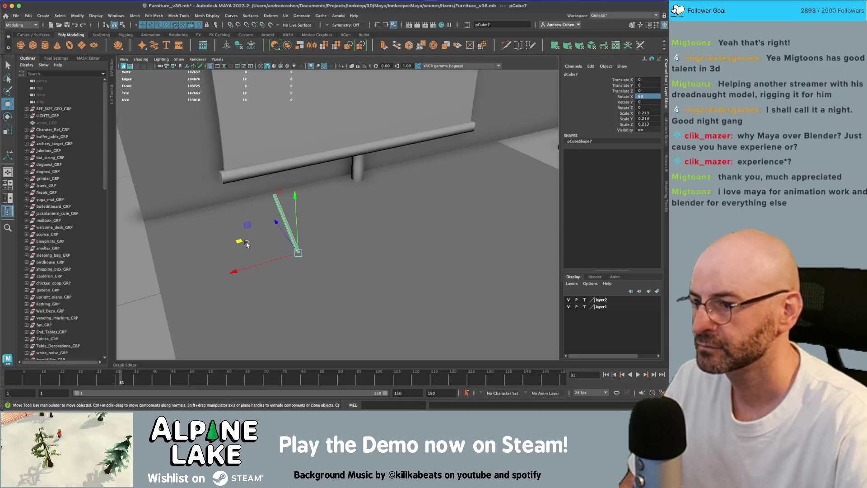
mouse_move(258, 266)
mouse_down()
mouse_move(350, 237)
mouse_move(354, 170)
mouse_move(403, 184)
mouse_move(347, 190)
mouse_move(355, 183)
mouse_move(369, 194)
mouse_move(357, 216)
mouse_move(383, 229)
mouse_move(387, 216)
mouse_move(339, 225)
mouse_up()
key(q)
- Slide the rear top brace pCube6 back to Translate Z -13.351
click(334, 225)
mouse_move(334, 226)
alt+right_down()
mouse_move(348, 224)
mouse_move(346, 185)
alt+right_up()
click(345, 163)
alt+drag(345, 163, 355, 156)
click(356, 156)
key(w)
drag(384, 294, 392, 319)
scroll(396, 312, up, 10)
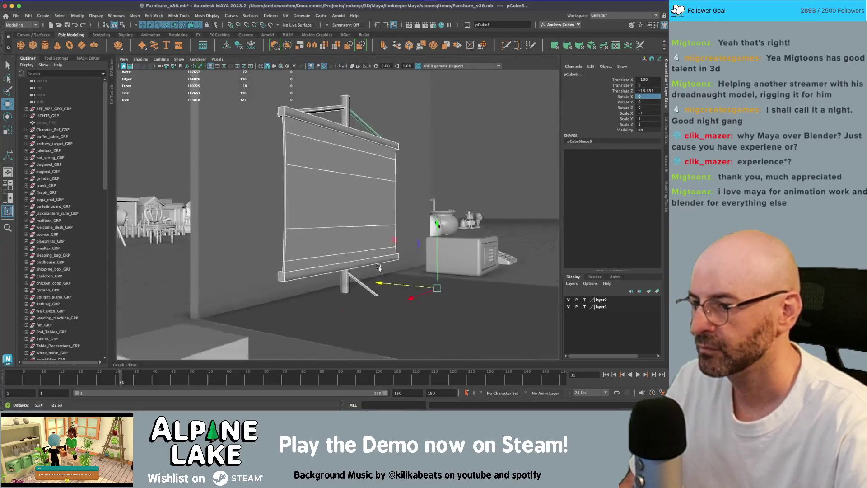
key(q)
- Set the leg's pivot at its top where it meets the pole, then duplicate it as pCube8
click(360, 306)
key(w)
mouse_move(360, 307)
alt+mouse_down()
mouse_move(396, 294)
mouse_move(387, 257)
mouse_move(311, 258)
mouse_move(386, 262)
alt+mouse_up()
key(4)
key(d)
key(5)
key(d)
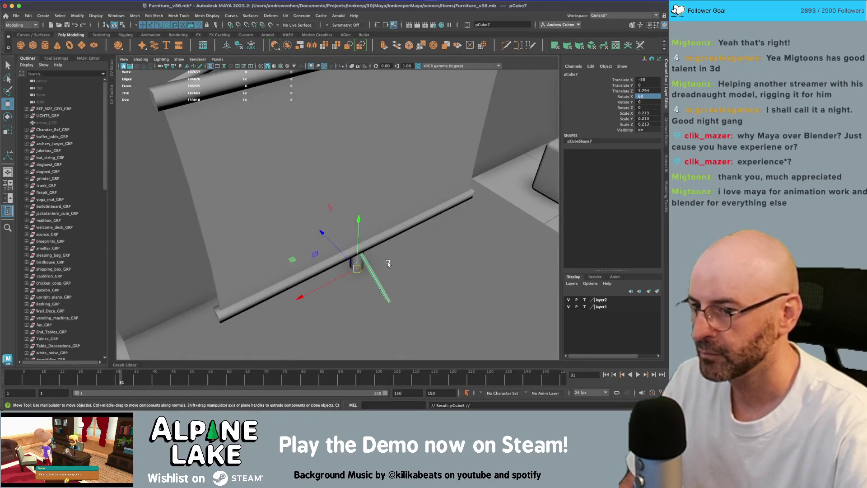
key(e)
mouse_move(397, 297)
alt+mouse_down()
mouse_move(421, 269)
mouse_move(403, 251)
alt+mouse_up()
key(ctrl+z)
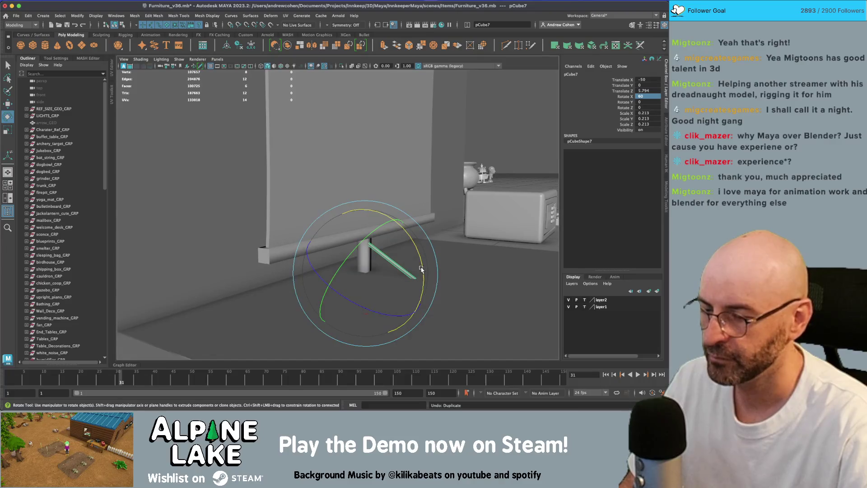
key(w)
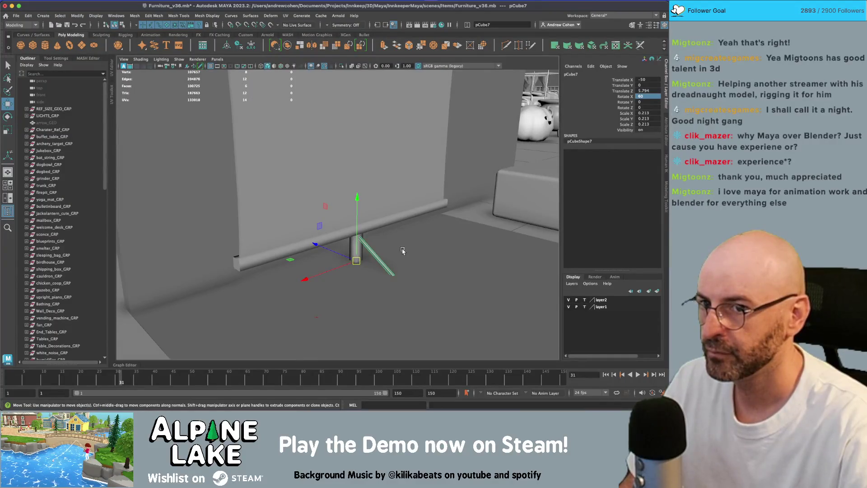
- Turn the duplicated leg around the pole to Rotate Y 120
key(e)
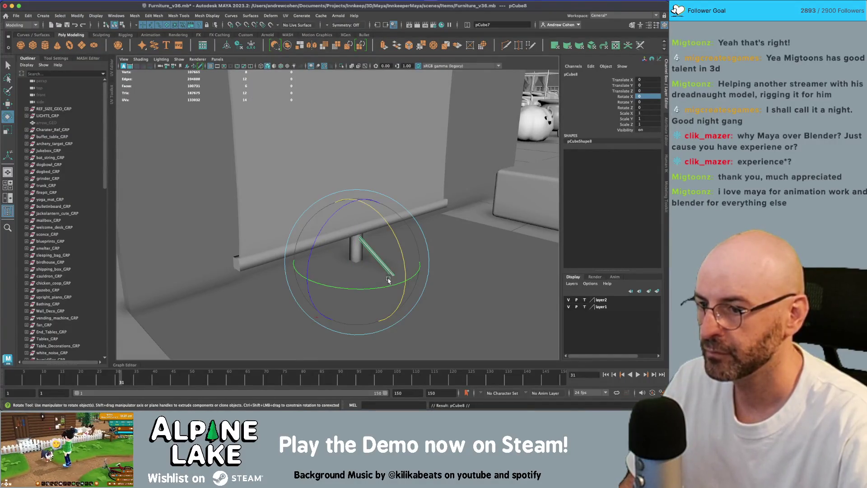
mouse_move(387, 287)
mouse_down()
mouse_move(316, 294)
mouse_move(365, 272)
mouse_up()
key(ctrl+z)
drag(355, 304, 359, 305)
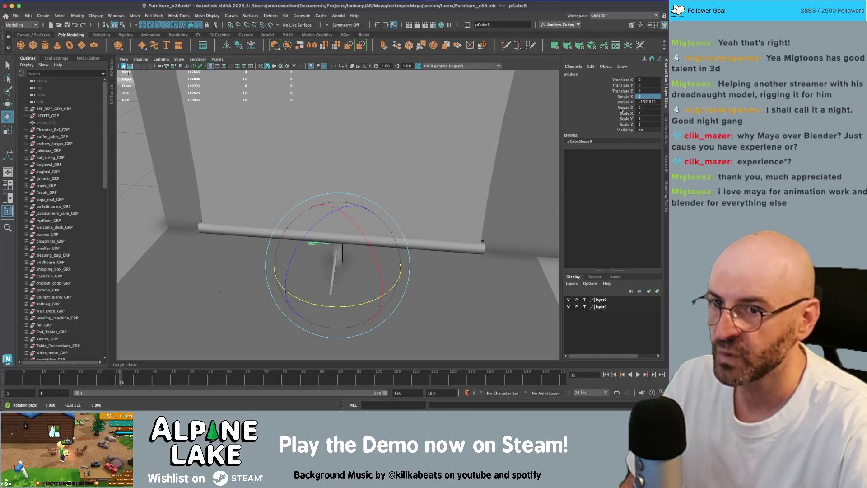
click(650, 102)
text(120)
key(Return)
- Duplicate the leg again and set the third copy's Rotate Y to -120
key(ctrl+d)
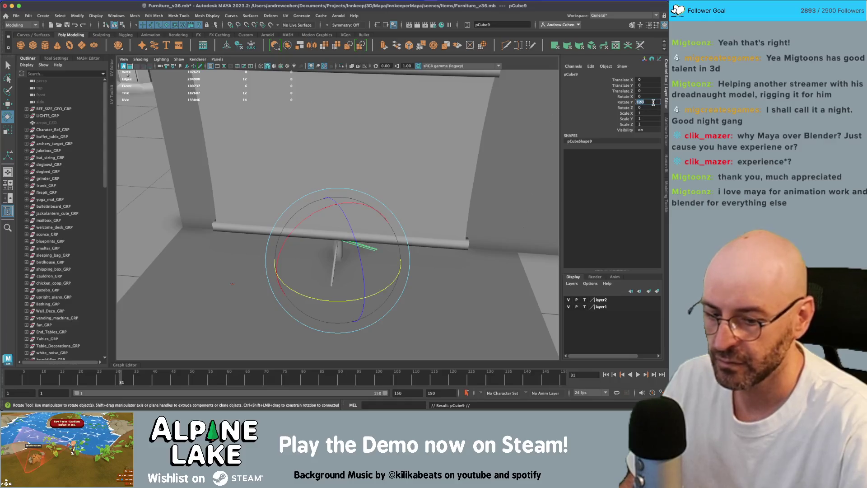
text(120)
key(Return)
alt+drag(453, 167, 411, 169)
key(q)
click(411, 168)
- Raise the pole's four bottom vertices slightly
mouse_move(446, 135)
alt+mouse_down()
mouse_move(320, 145)
mouse_move(441, 201)
alt+mouse_up()
click(352, 246)
right_drag(354, 221, 329, 197)
drag(334, 246, 391, 279)
key(w)
drag(357, 242, 357, 235)
key(q)
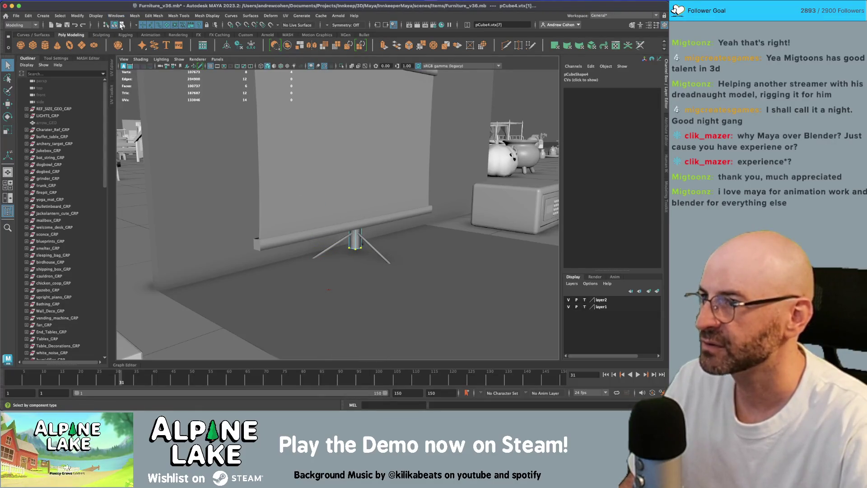
click(114, 25)
- Select the left and right tripod legs
mouse_move(371, 189)
alt+mouse_down()
mouse_move(389, 211)
mouse_move(378, 245)
alt+mouse_up()
click(349, 246)
alt+right_drag(349, 246, 380, 266)
click(379, 265)
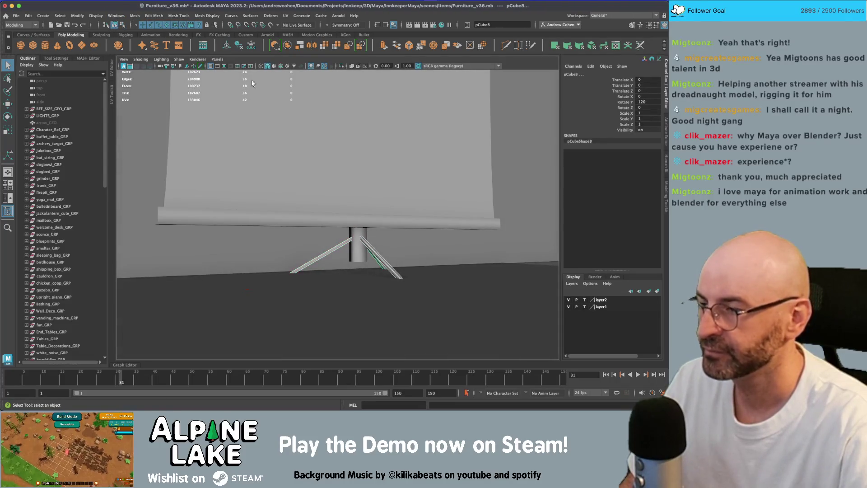
- Spread the tripod legs wider using the polyMoveVertex Local Translate Z value
click(153, 15)
click(165, 104)
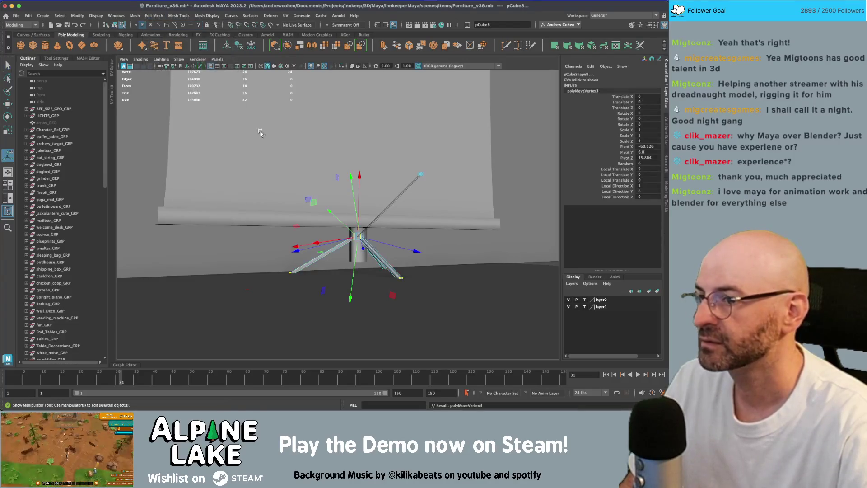
drag(397, 246, 399, 248)
key(ctrl+z)
click(115, 24)
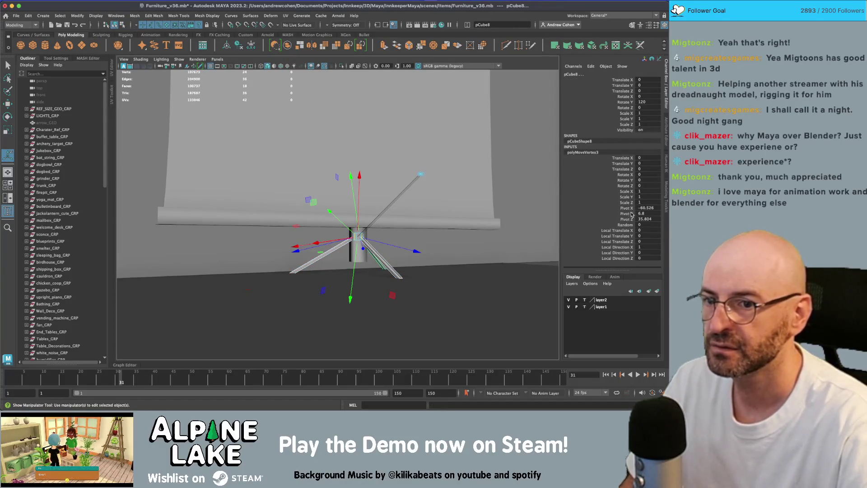
click(629, 242)
middle_drag(495, 203, 496, 204)
- Stretch the legs to Scale Y 1.14 and freeze their transforms
mouse_move(496, 204)
alt+mouse_down()
mouse_move(482, 199)
mouse_move(504, 201)
alt+mouse_up()
key(r)
drag(370, 235, 370, 228)
key(w)
alt+drag(429, 218, 396, 218)
key(ctrl+shift+f)
key(q)
alt+right_drag(463, 180, 406, 150)
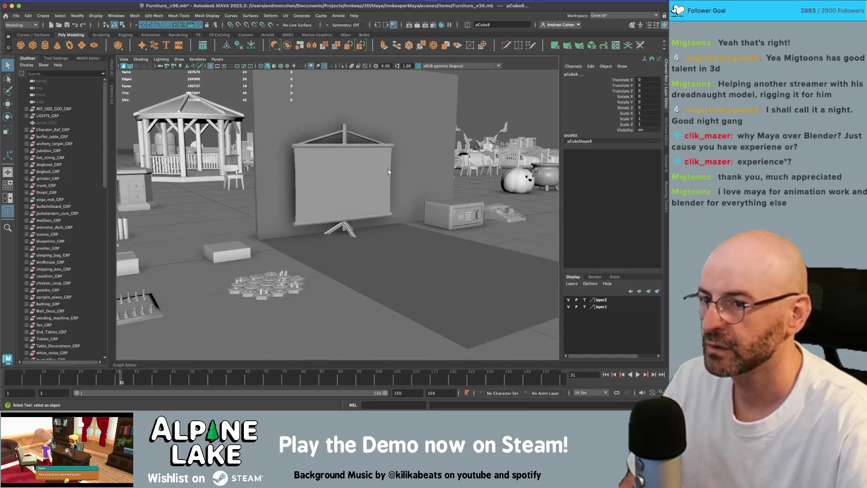
click(406, 149)
alt+drag(407, 149, 389, 154)
mouse_move(389, 154)
alt+right_down()
mouse_move(378, 152)
mouse_move(420, 150)
alt+right_up()
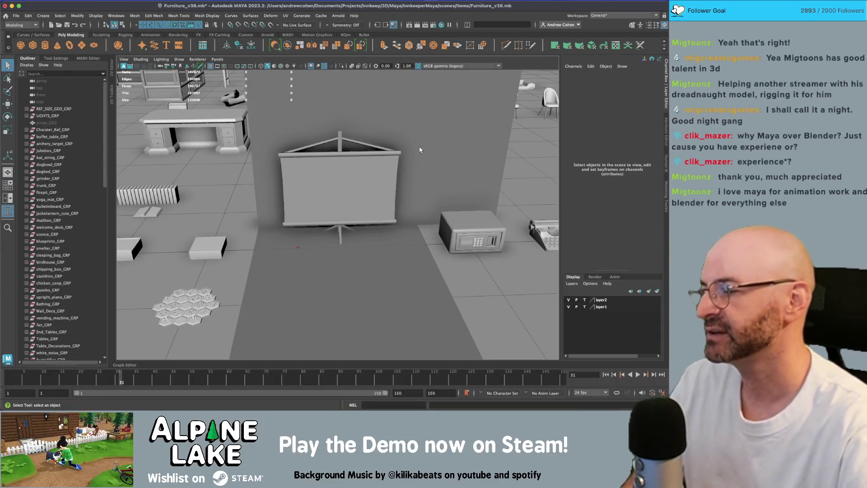
- Select both top braces and combine them into one mesh
alt+right_drag(402, 151, 388, 152)
mouse_move(389, 152)
alt+mouse_down()
mouse_move(333, 172)
mouse_move(316, 156)
mouse_move(355, 152)
alt+mouse_up()
click(309, 154)
shift+click(365, 148)
key(w)
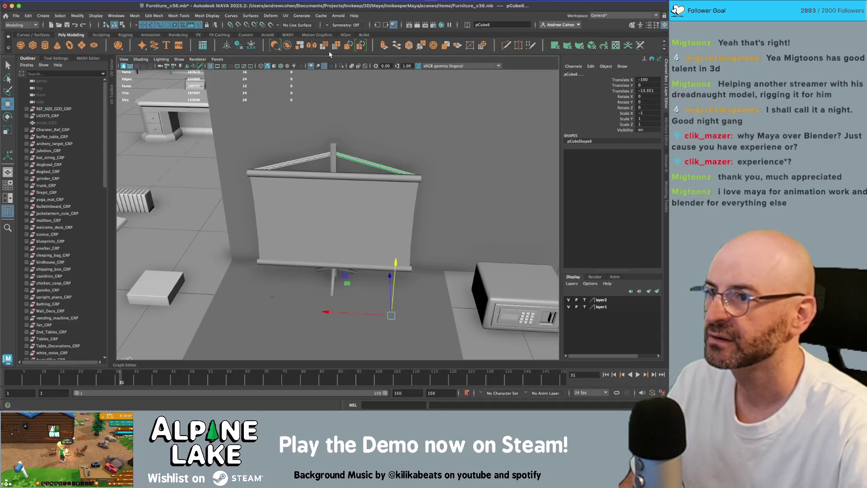
click(290, 48)
- Narrow the combined brace to about 0.756 in X and review it from the front
key(r)
drag(269, 162, 314, 167)
alt+drag(314, 166, 235, 172)
key(q)
mouse_move(397, 149)
alt+mouse_down()
mouse_move(421, 130)
mouse_move(409, 104)
mouse_move(338, 121)
alt+mouse_up()
scroll(338, 121, up, 3)
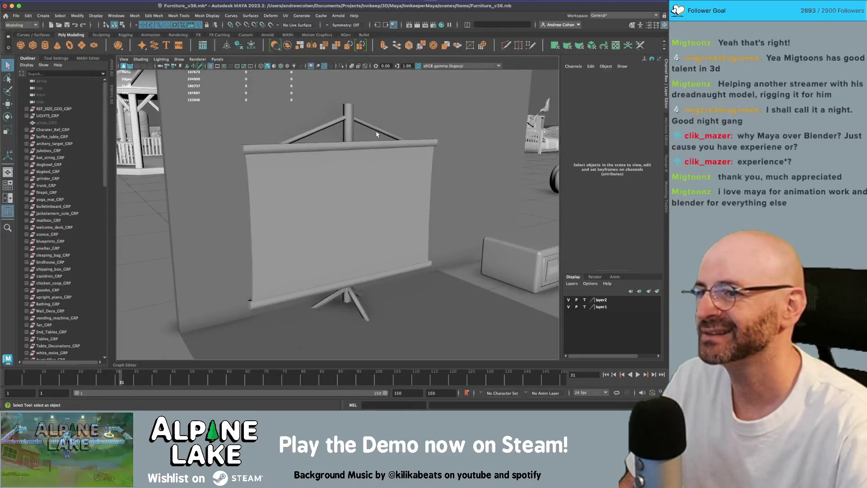
click(378, 132)
click(382, 127)
alt+drag(385, 130, 334, 136)
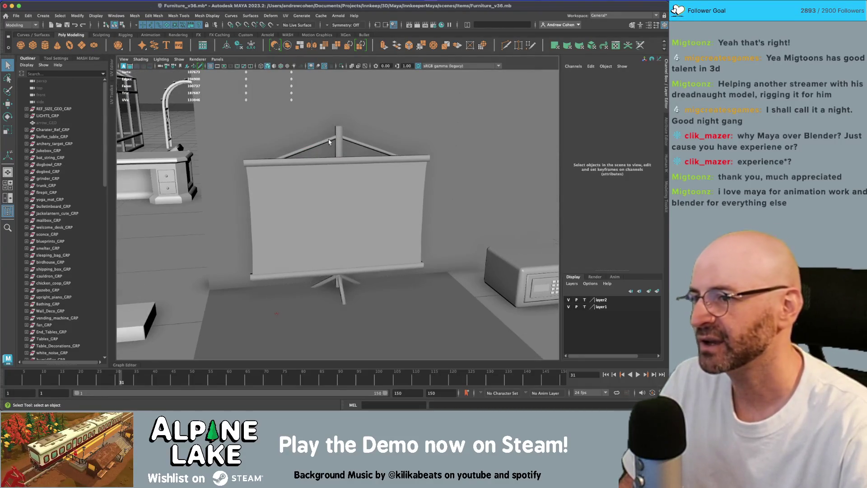
click(335, 131)
alt+drag(335, 132, 360, 135)
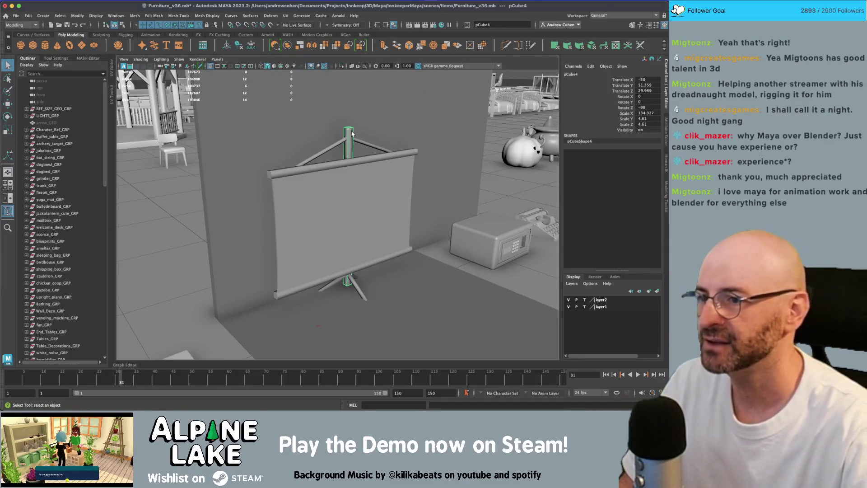
- Inspect the screen's pole and zoom in on the screen's top bar
click(373, 130)
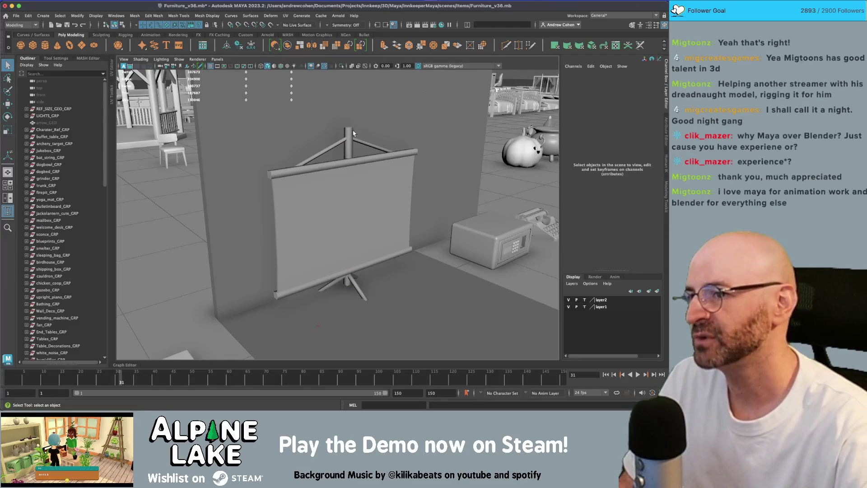
click(351, 134)
alt+drag(355, 161, 359, 145)
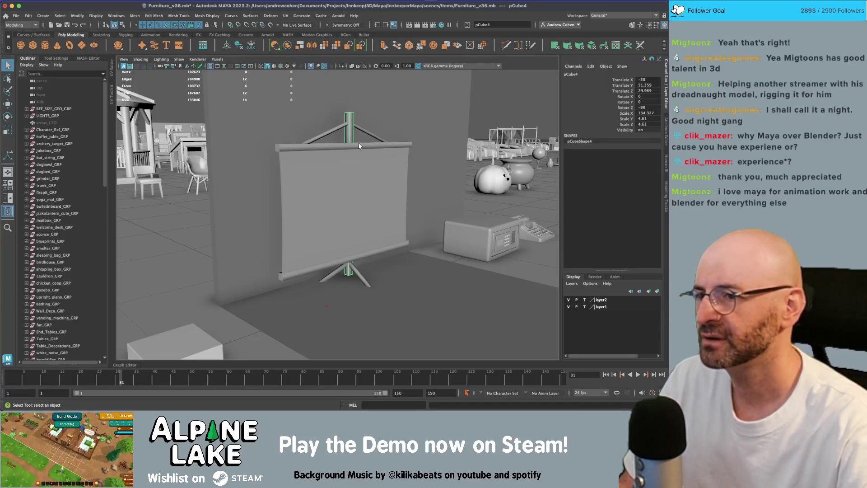
click(352, 137)
mouse_move(354, 136)
alt+mouse_down()
mouse_move(368, 154)
mouse_move(317, 154)
alt+mouse_up()
scroll(370, 157, up, 5)
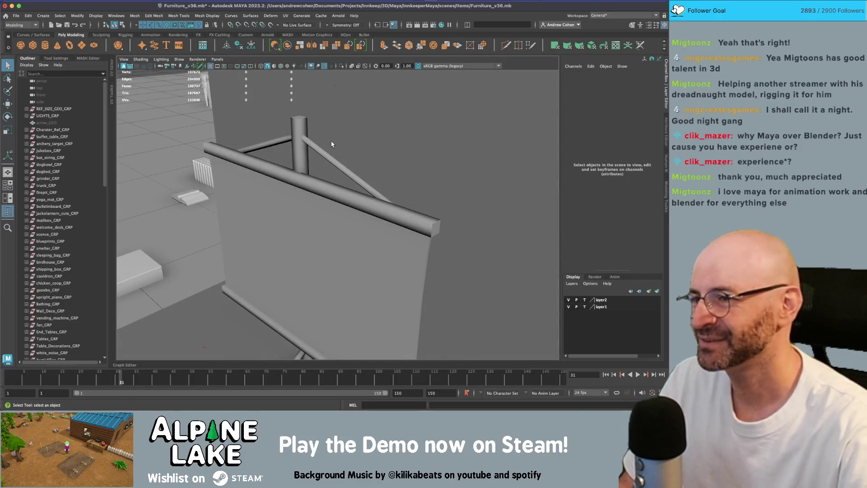
- View the screen and tripod from the front and a wider angle, then select the screen panel
alt+drag(332, 145, 374, 137)
mouse_move(374, 137)
alt+right_down()
mouse_move(311, 130)
mouse_move(354, 134)
mouse_move(324, 145)
mouse_move(349, 178)
alt+right_up()
alt+drag(349, 178, 352, 170)
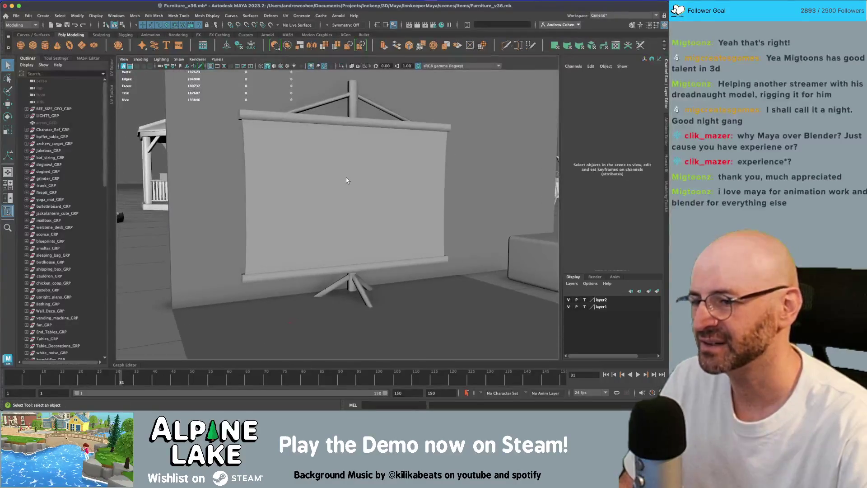
alt+right_drag(353, 169, 341, 165)
alt+drag(341, 165, 344, 171)
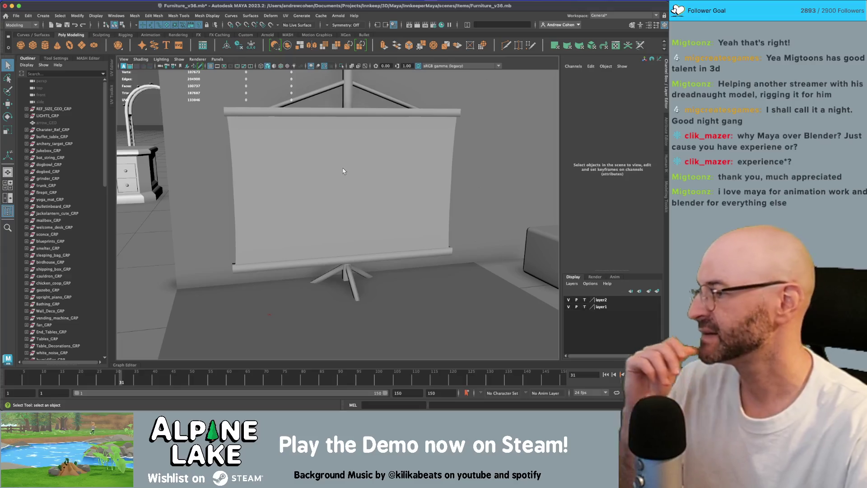
mouse_move(339, 146)
alt+mouse_down()
mouse_move(362, 171)
mouse_move(310, 192)
mouse_move(330, 198)
alt+mouse_up()
click(356, 173)
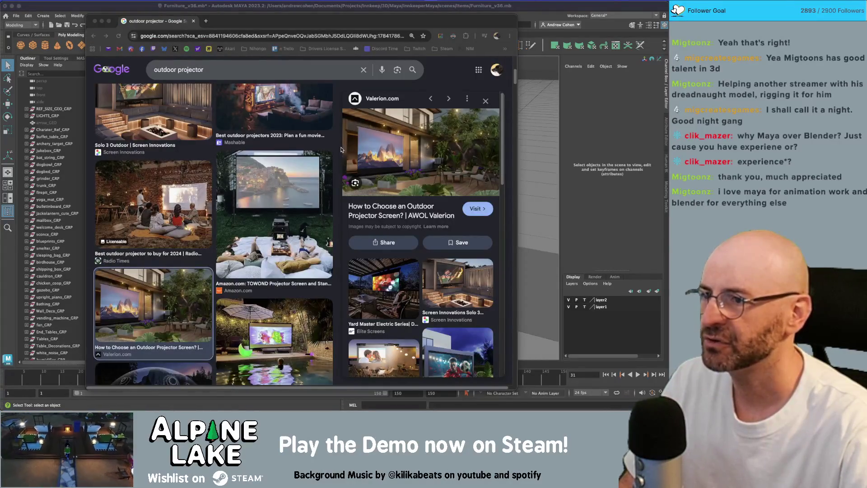
- Back in Maya, show textures and select and frame the floor lamp
key(super+Tab)
scroll(329, 157, down, 5)
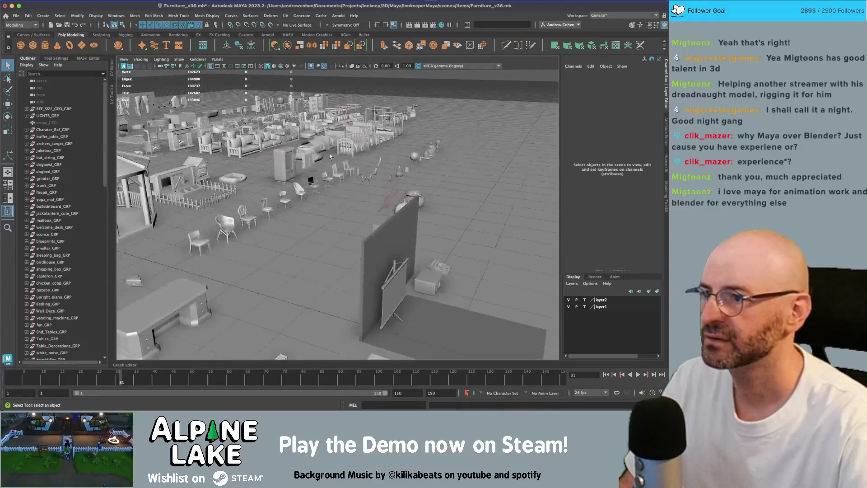
scroll(329, 157, up, 5)
alt+drag(335, 163, 354, 185)
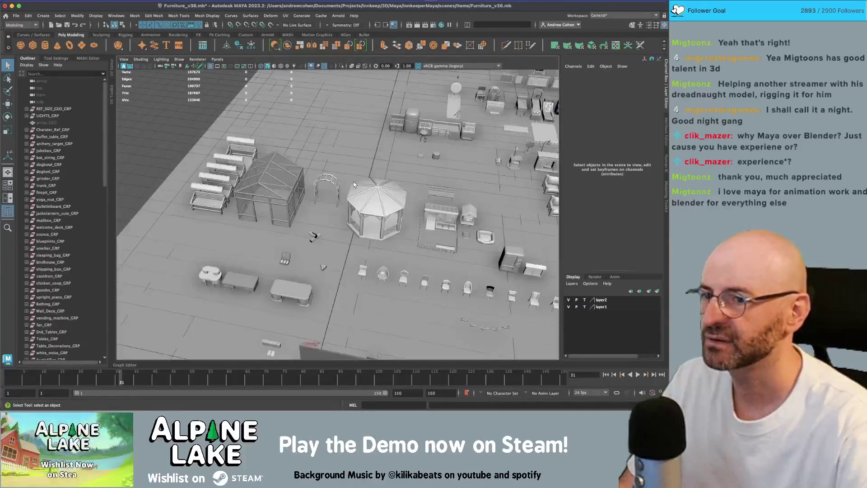
key(6)
mouse_move(441, 194)
alt+mouse_down()
mouse_move(467, 200)
mouse_move(451, 176)
alt+mouse_up()
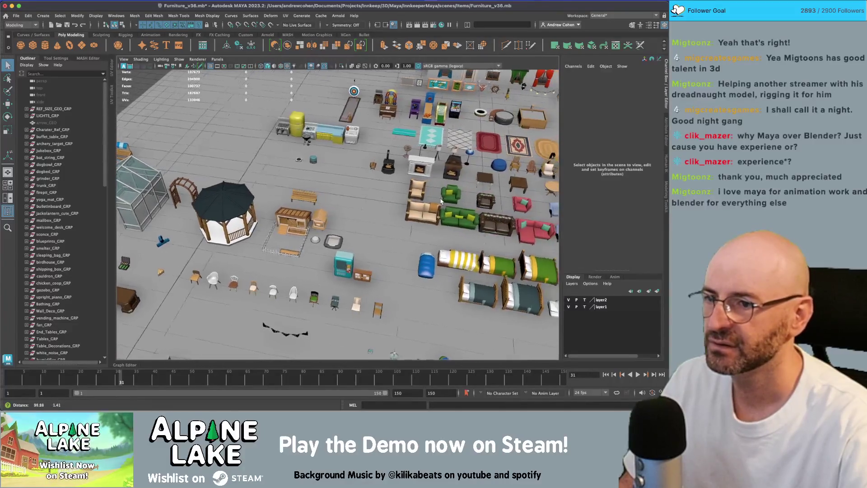
click(440, 152)
key(f)
scroll(307, 217, down, 10)
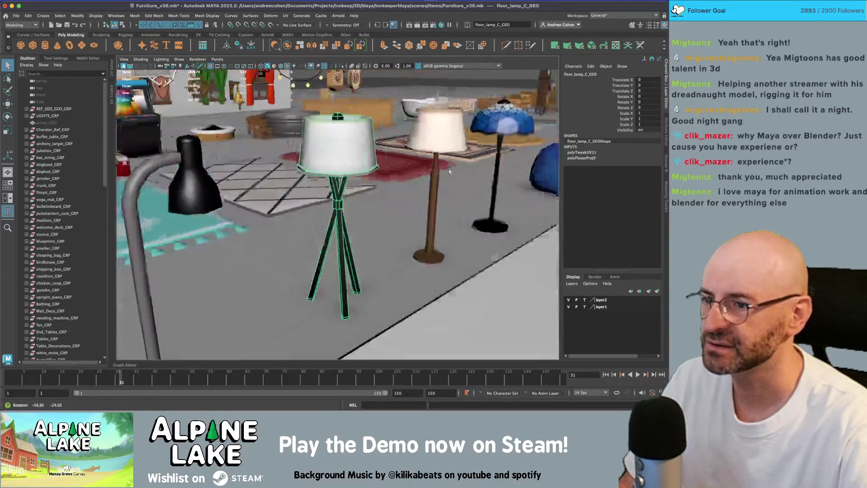
mouse_move(307, 219)
alt+mouse_down()
mouse_move(231, 177)
mouse_move(217, 224)
mouse_move(486, 364)
alt+mouse_up()
- Duplicate the floor lamp and position the copy at X -50, Z -100
key(ctrl+d)
key(shift+p)
key(w)
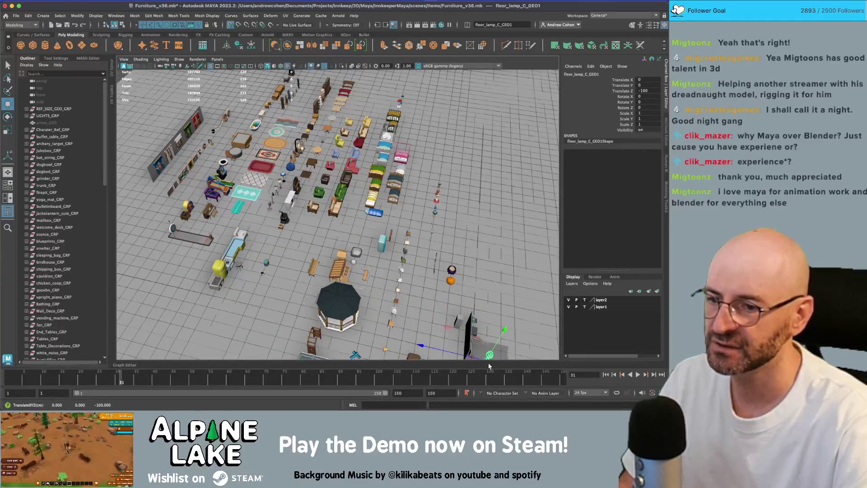
key(f)
scroll(440, 273, down, 6)
mouse_move(327, 248)
mouse_down()
mouse_move(365, 230)
mouse_move(346, 237)
mouse_move(335, 213)
mouse_move(331, 241)
mouse_up()
- Scale the lamp copy down to 0.798 and frame it
key(r)
key(f)
scroll(338, 224, down, 3)
right_click(347, 188)
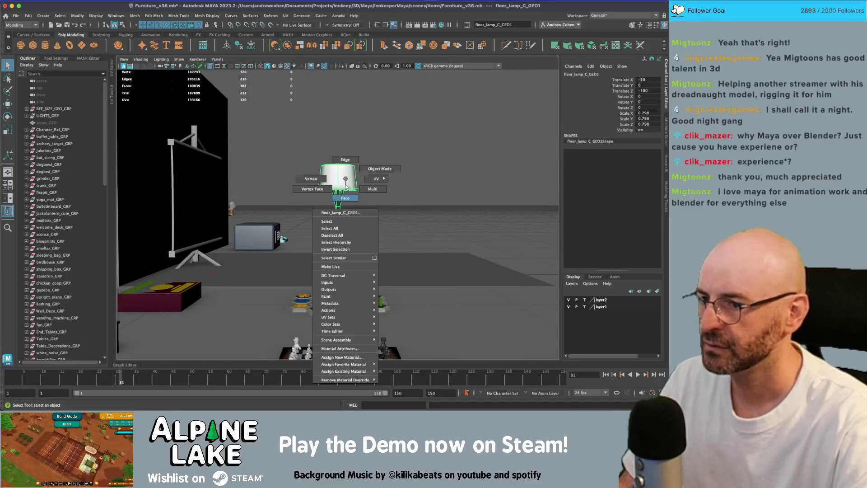
- Select the faces of the lamp copy's pole and legs and isolate them
key(q)
drag(308, 157, 369, 200)
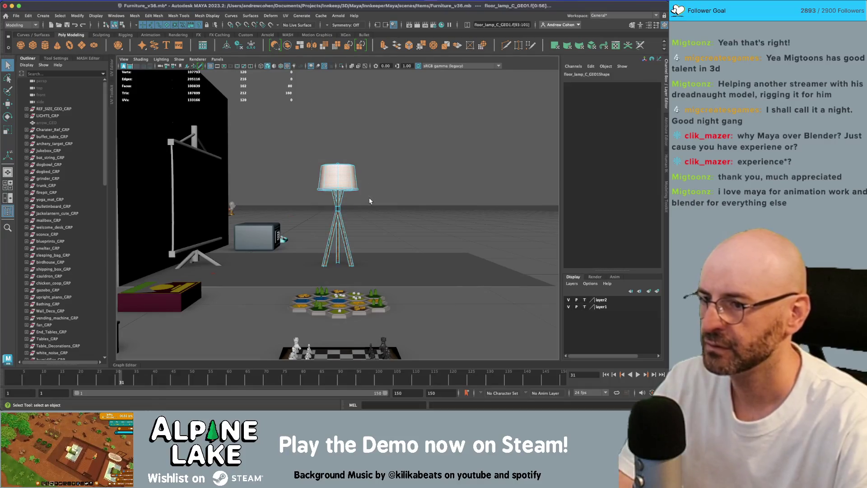
key(Delete)
key(ctrl+z)
scroll(280, 195, up, 3)
click(338, 224)
scroll(338, 225, up, 3)
click(335, 222)
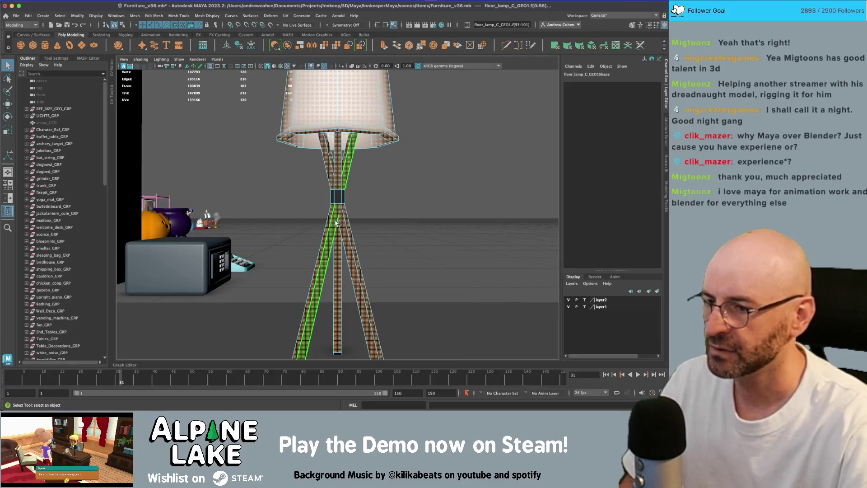
click(339, 218)
click(339, 213)
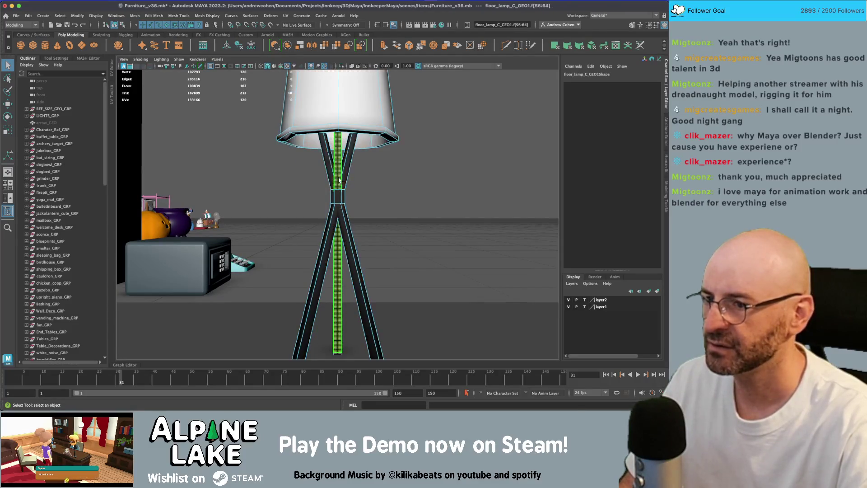
shift+click(333, 177)
shift+click(354, 166)
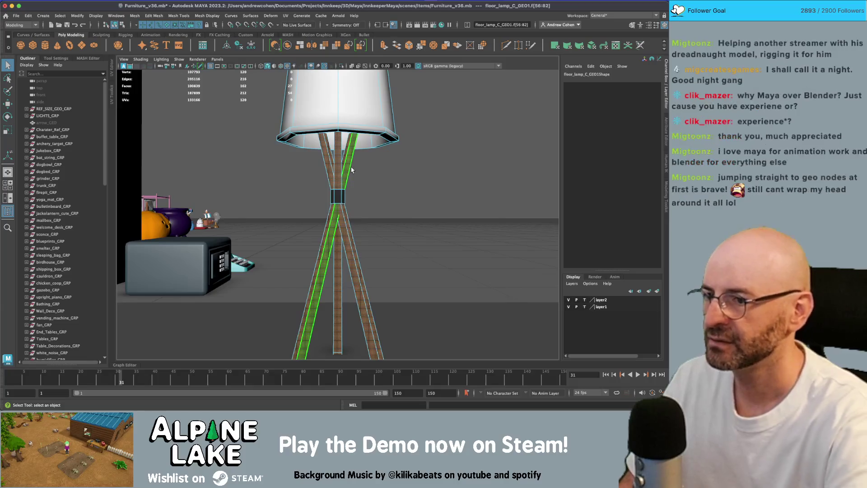
key(ctrl+1)
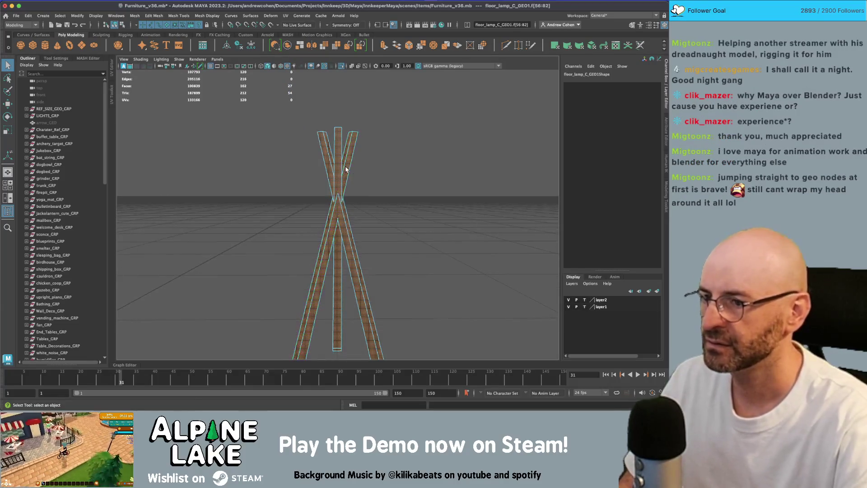
- Slice the legs with Multi-Cut, delete the faces above the cut, then delete the lampshade
key(w)
shift+right_drag(346, 173, 324, 191)
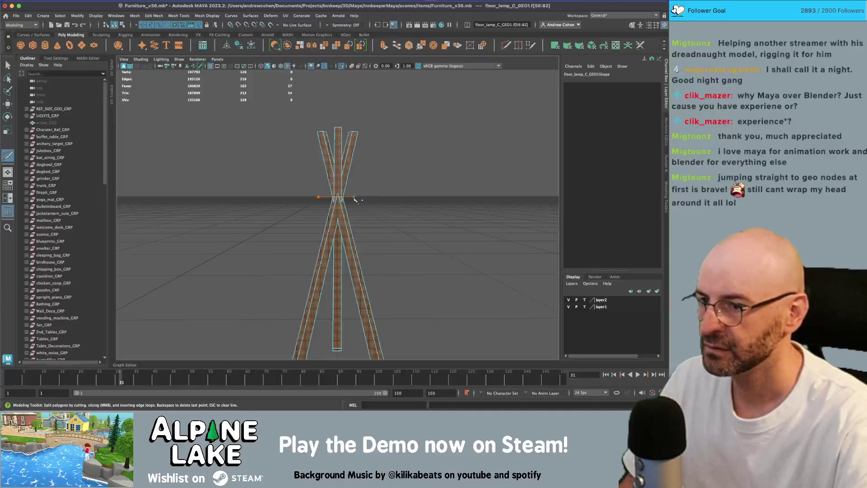
drag(355, 199, 384, 199)
key(q)
drag(276, 96, 382, 174)
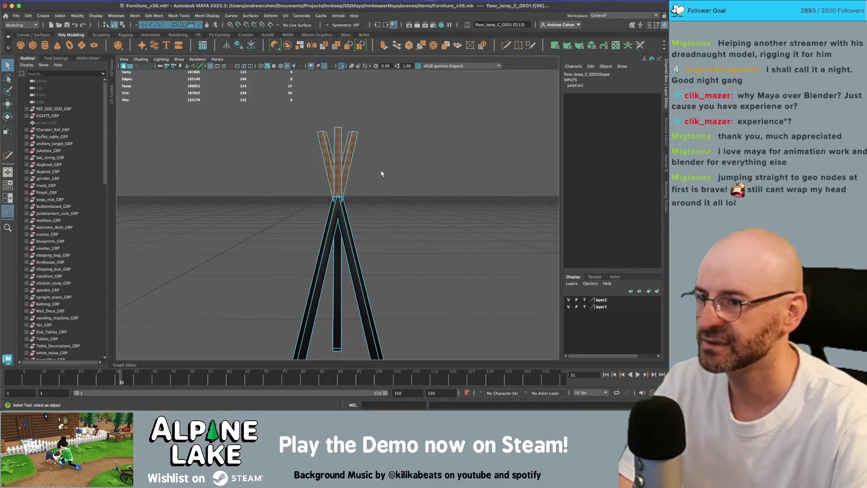
key(Delete)
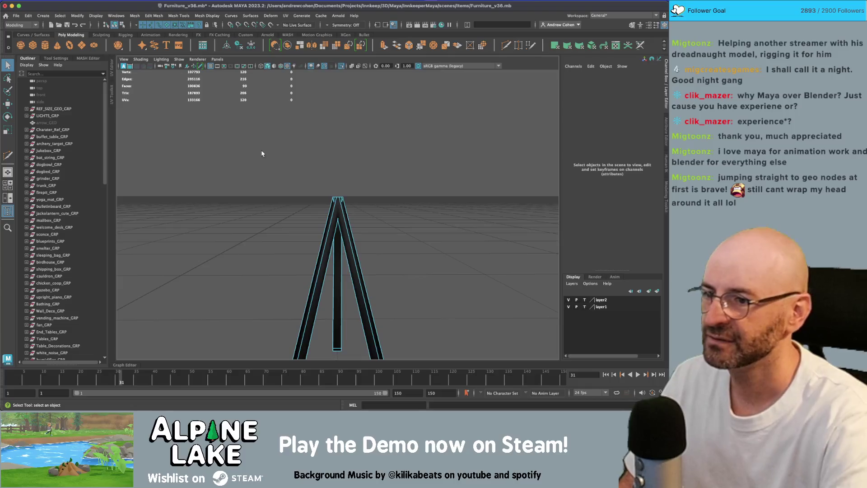
scroll(262, 154, down, 5)
click(323, 132)
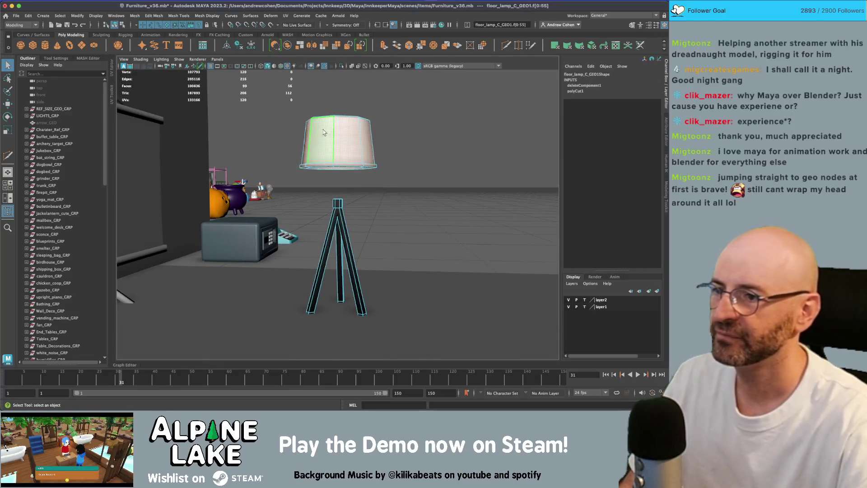
key(Delete)
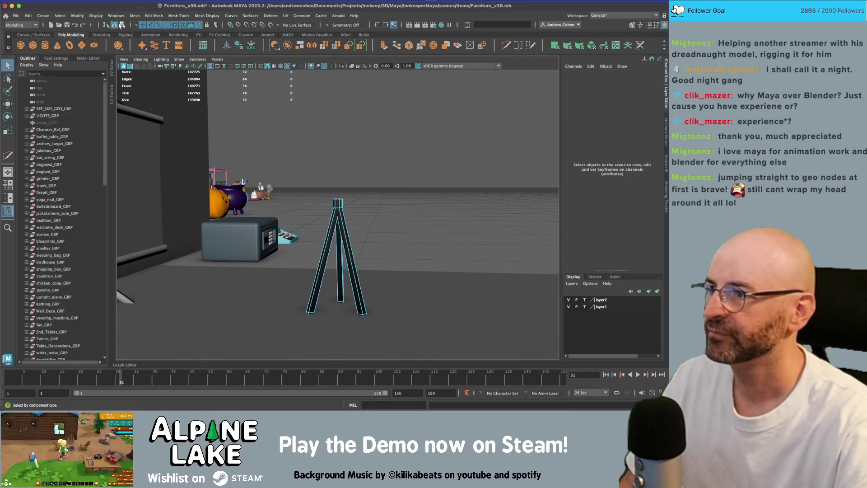
- Return to object mode, select only the tripod stand and frame it
click(115, 24)
key(w)
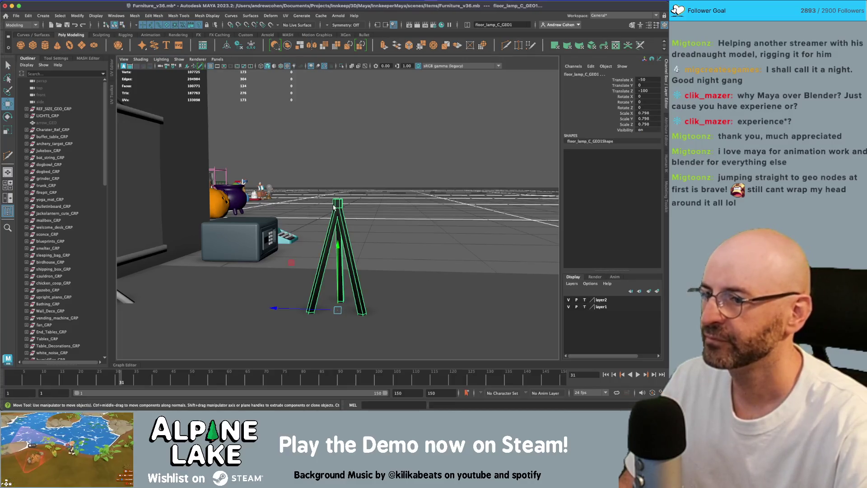
key(q)
click(336, 207)
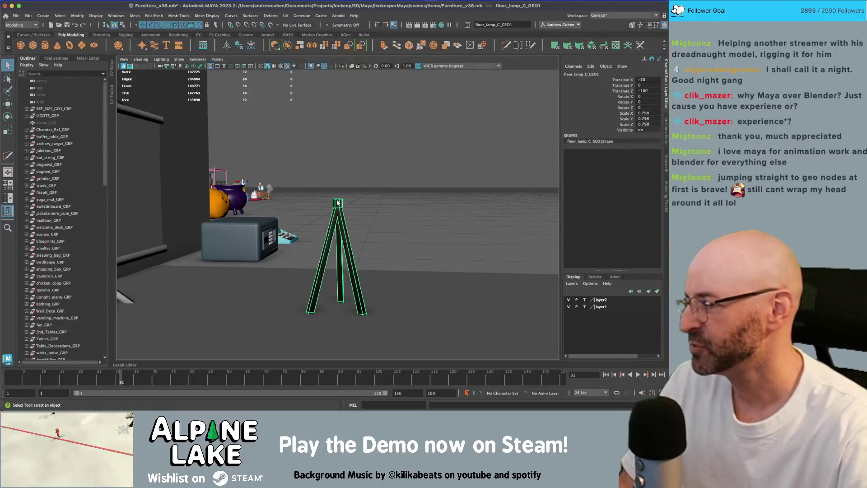
mouse_move(457, 221)
alt+mouse_down()
mouse_move(398, 214)
mouse_move(335, 224)
alt+mouse_up()
key(w)
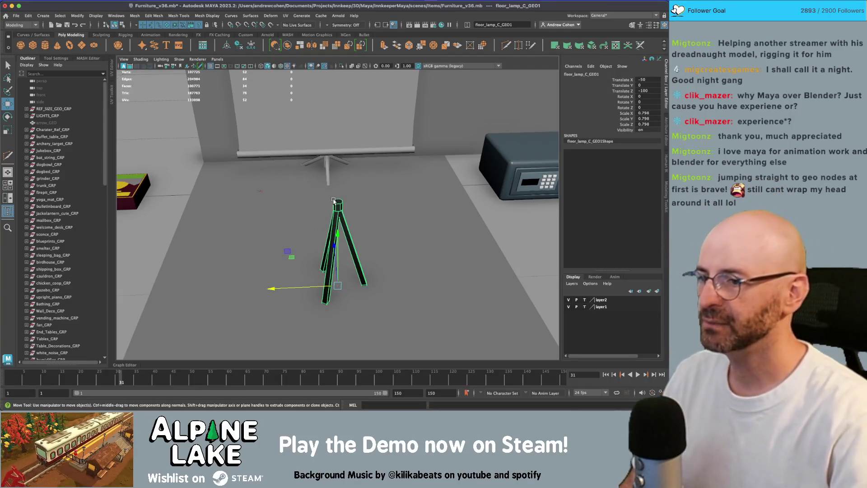
mouse_move(336, 199)
alt+mouse_down()
mouse_move(337, 281)
mouse_move(335, 197)
mouse_move(305, 212)
alt+mouse_up()
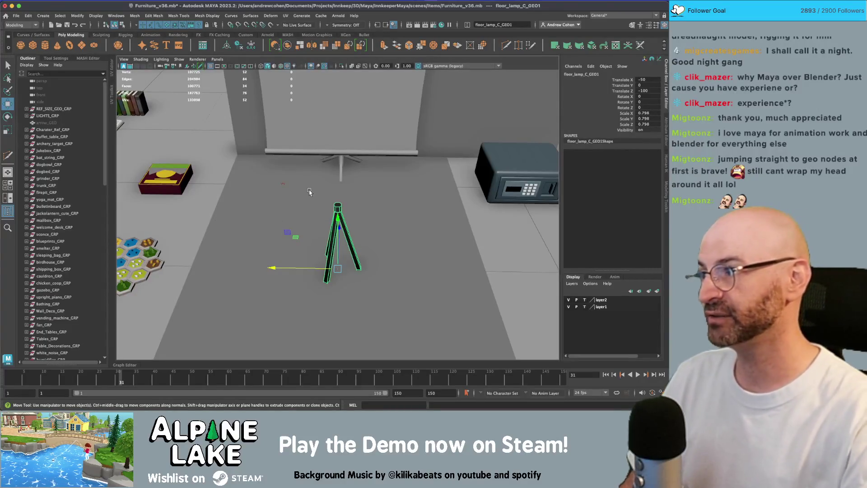
key(q)
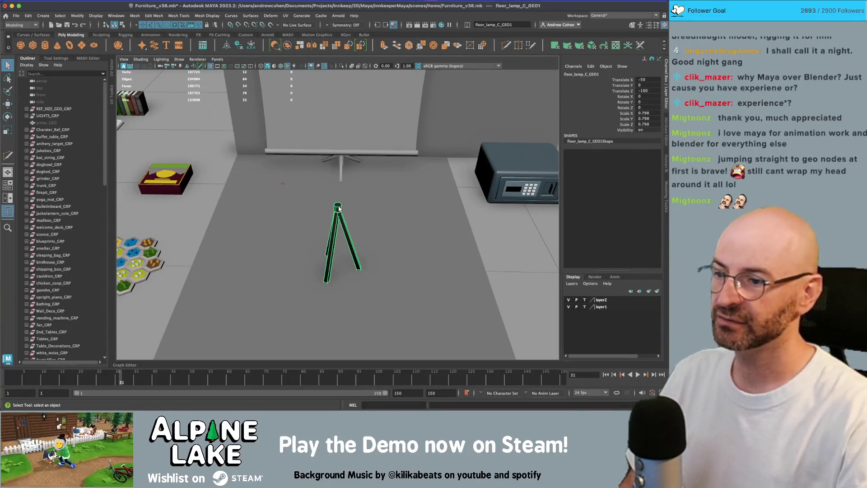
key(f)
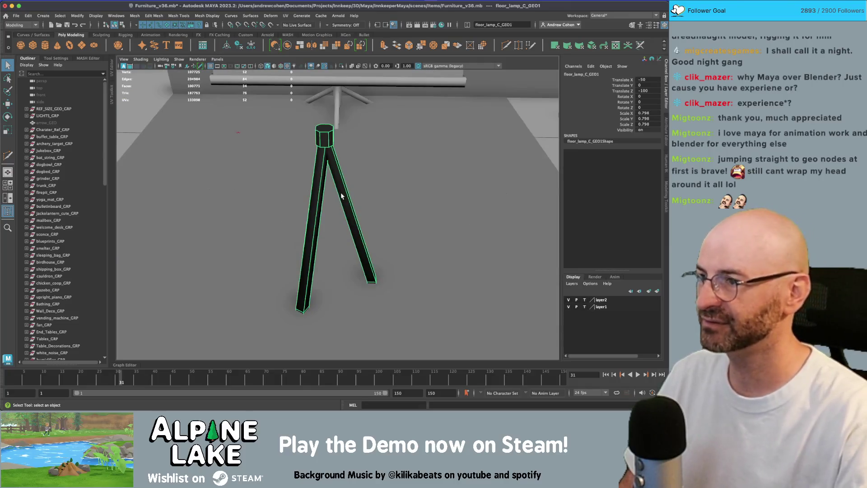
- Orbit around the tripod, briefly checking it in wireframe before returning to shaded
alt+right_drag(340, 195, 233, 213)
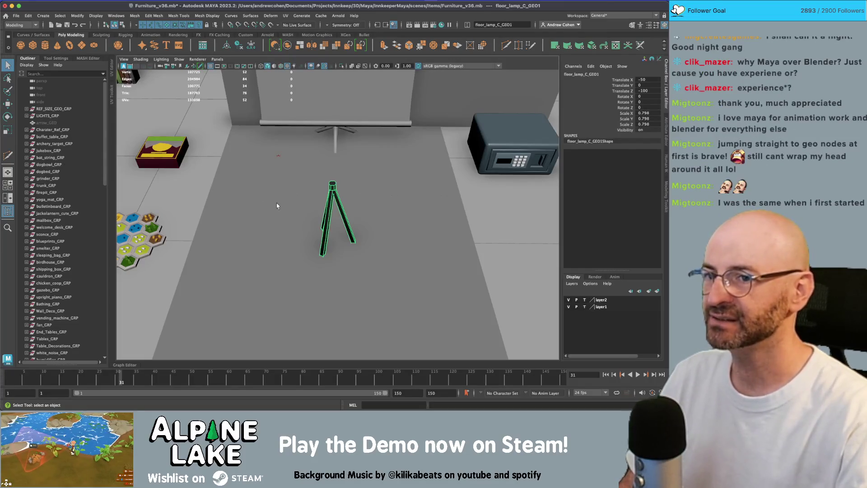
alt+drag(285, 207, 299, 212)
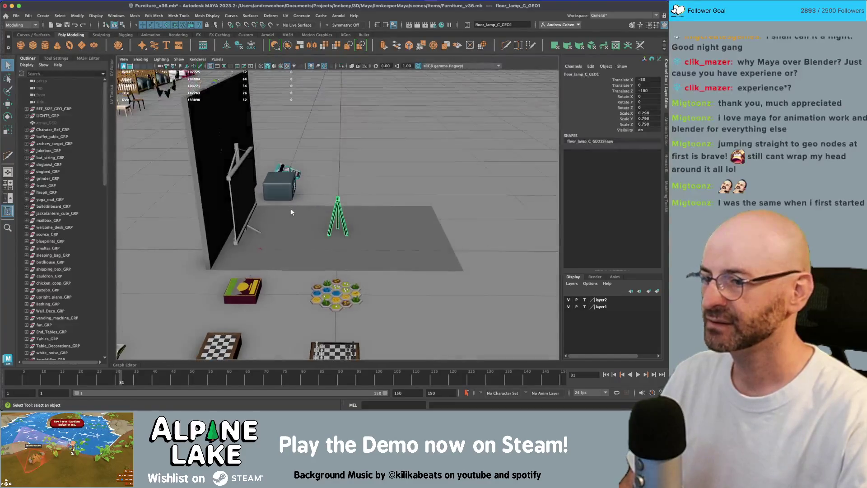
key(4)
key(5)
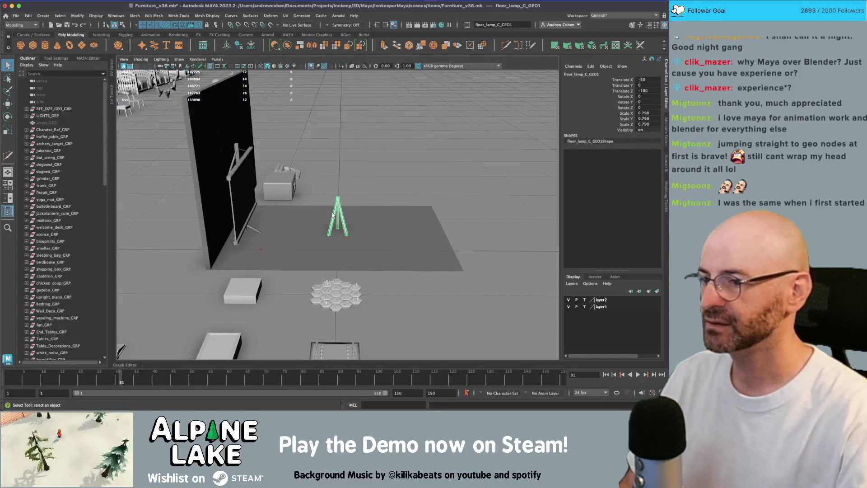
alt+drag(336, 206, 286, 212)
alt+right_drag(287, 213, 449, 207)
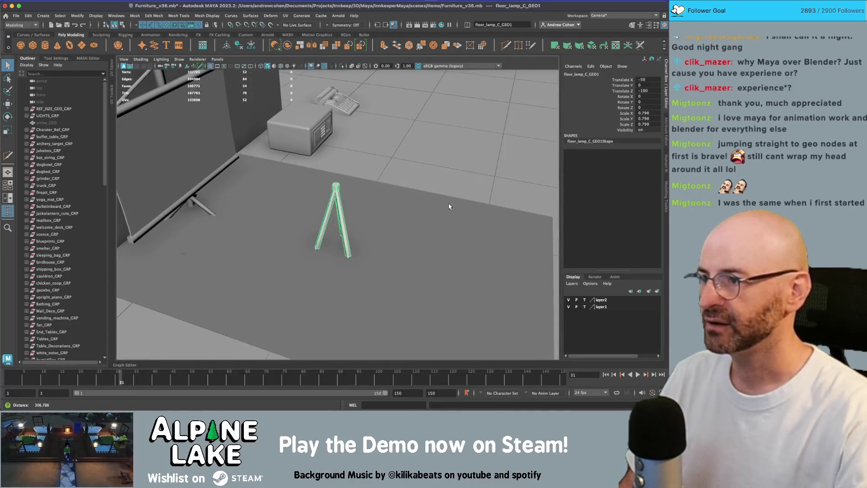
- Add a polygon cube beside the tripod and scale it up and taller
click(33, 45)
key(w)
alt+drag(232, 204, 229, 229)
mouse_move(183, 262)
mouse_down()
mouse_move(166, 212)
mouse_move(168, 225)
mouse_move(251, 234)
mouse_move(328, 228)
mouse_move(334, 112)
mouse_up()
key(r)
key(f)
key(super+Tab)
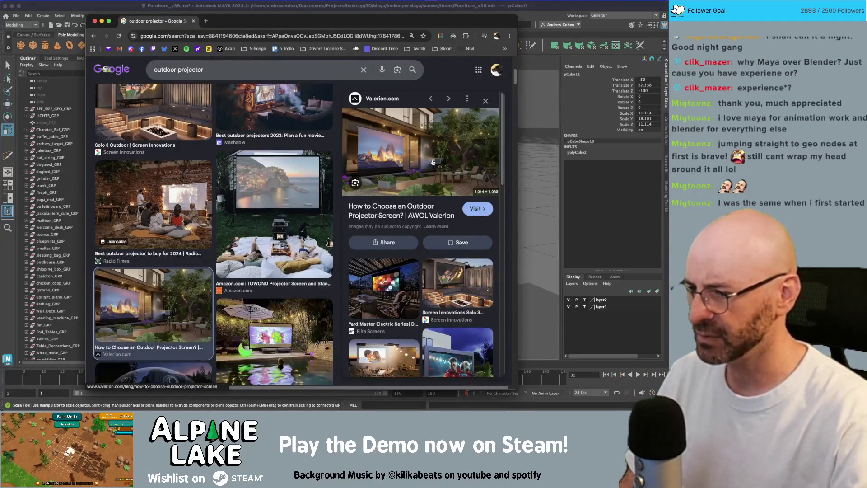
- Search 'outdoor projector' in a new tab and scroll through the results
scroll(289, 197, up, 10)
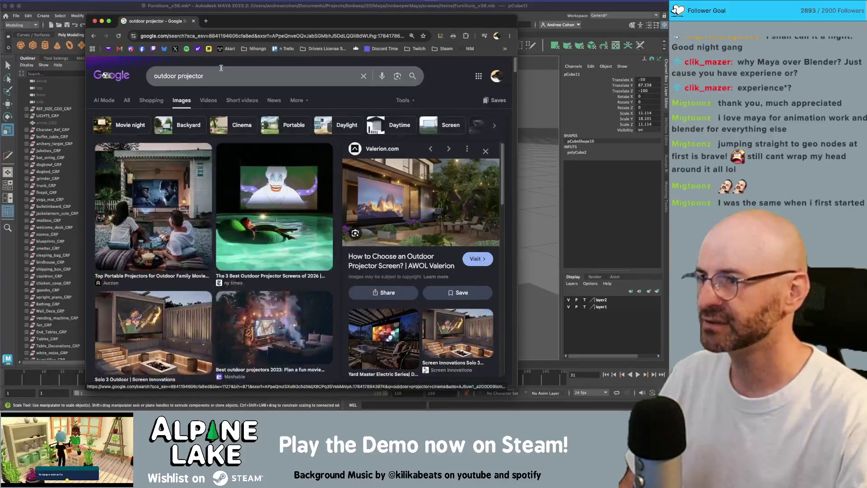
click(221, 68)
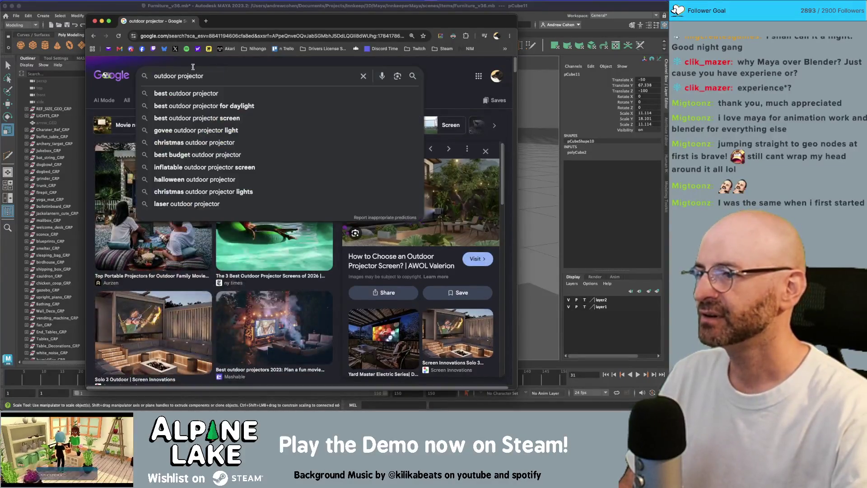
click(206, 21)
text(outdoor project)
text(or)
key(Return)
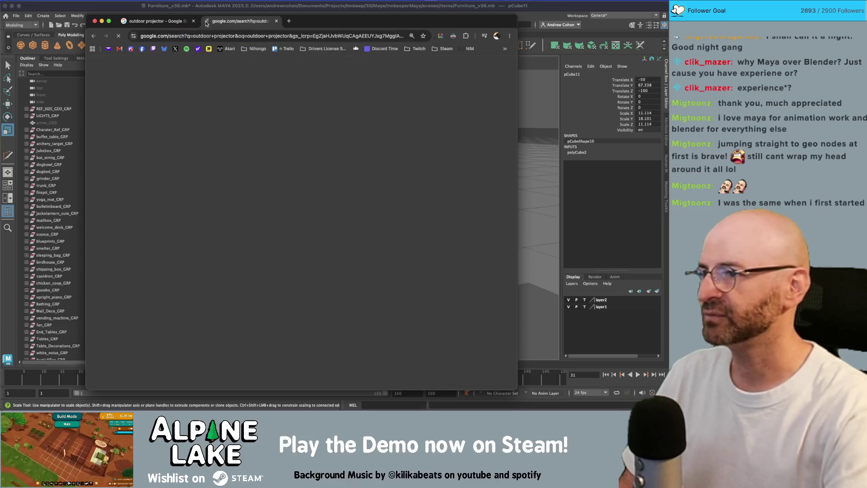
scroll(199, 253, down, 1)
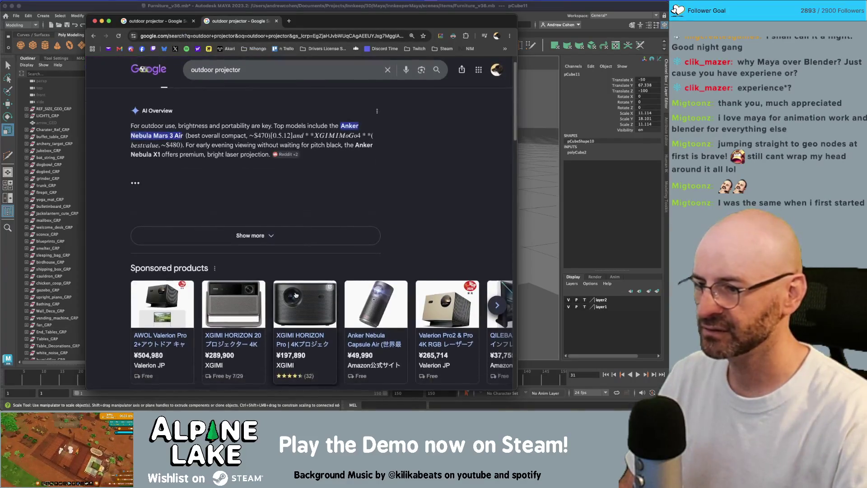
scroll(248, 222, down, 5)
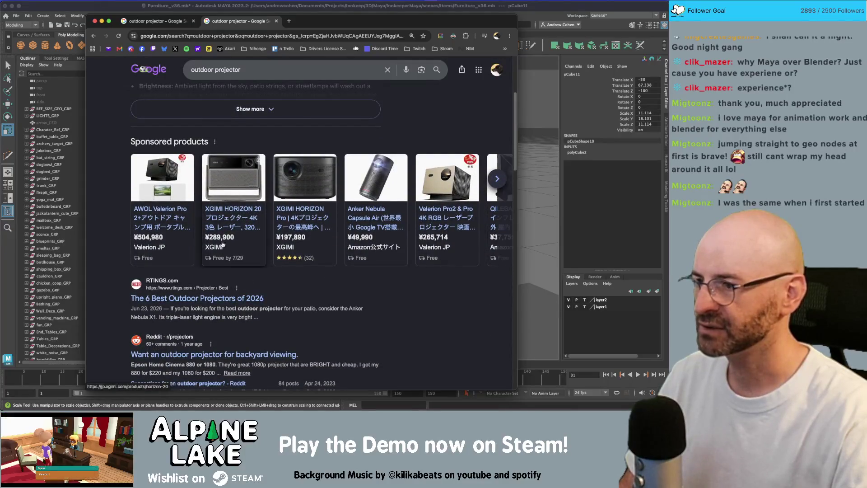
- Refine the search to 'outdoor projector from the 90s' and show image results
click(497, 178)
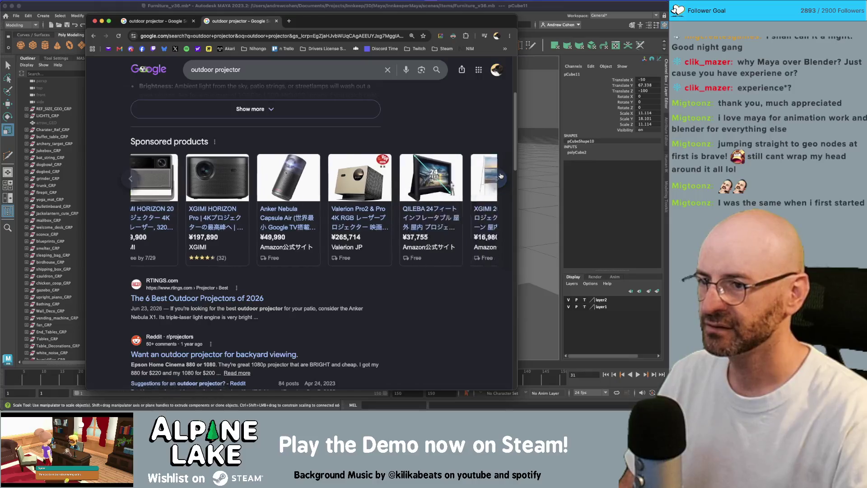
click(255, 70)
text(from th)
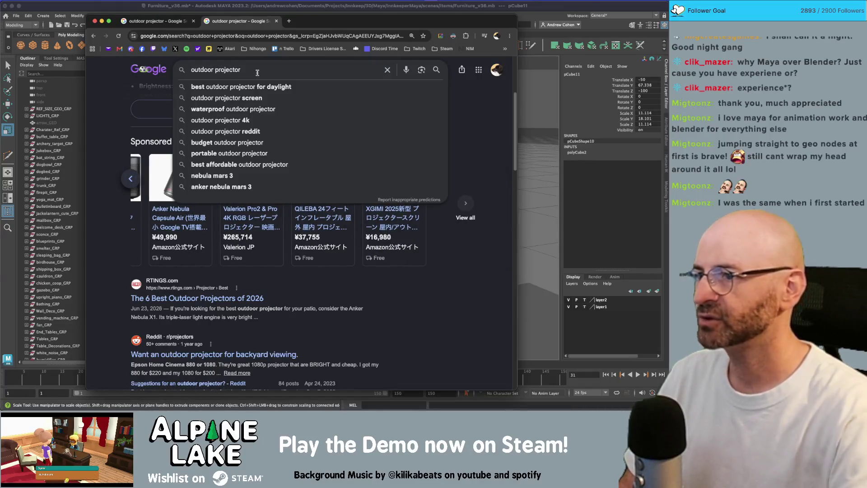
text(e 90s)
key(Return)
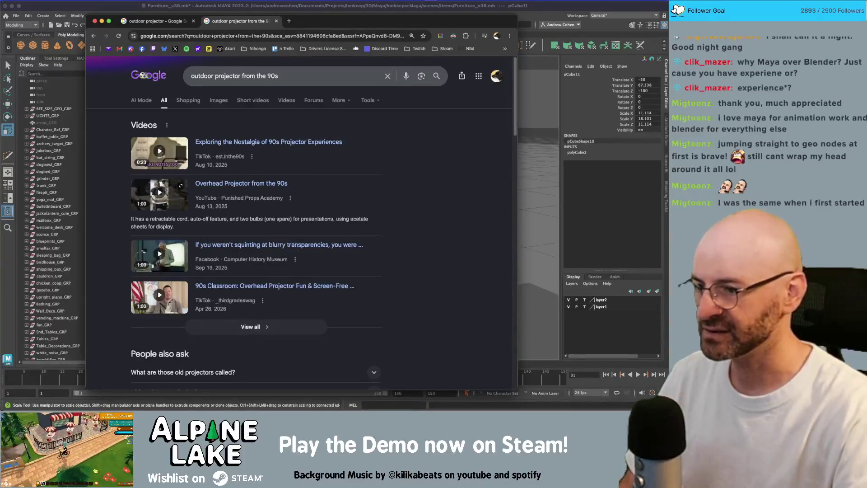
click(219, 100)
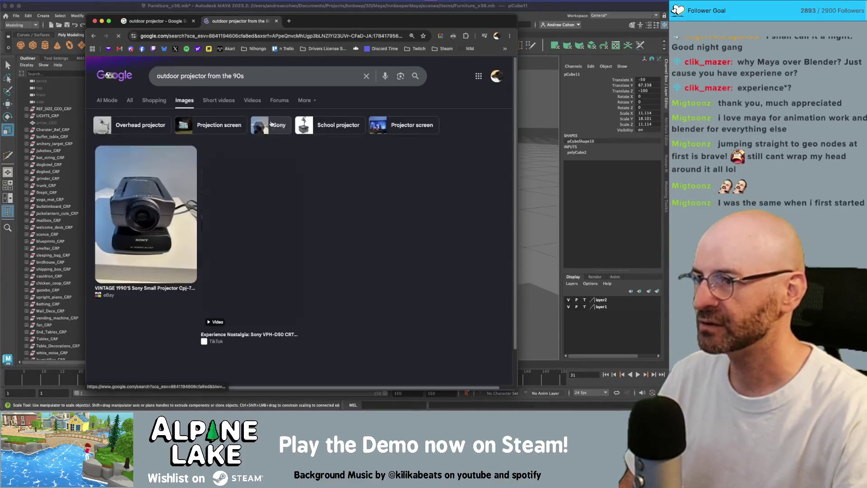
- Scroll down the image grid to the vintage overhead projector photos
scroll(262, 180, down, 1)
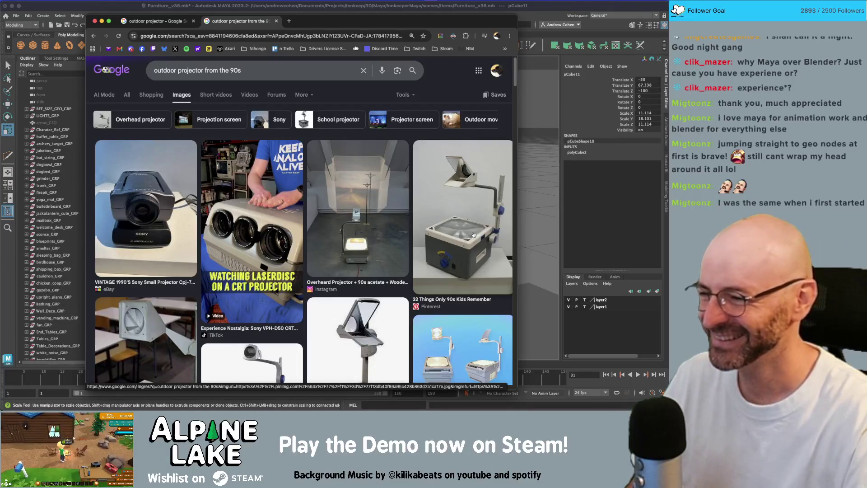
scroll(473, 235, down, 2)
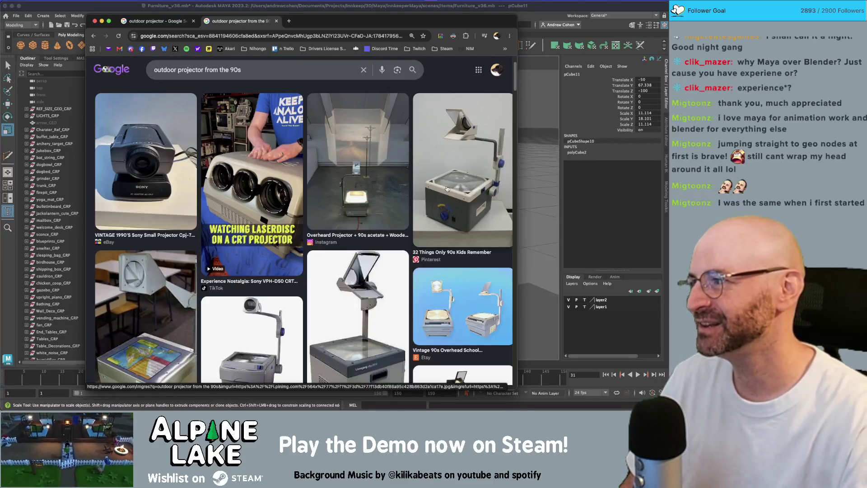
scroll(452, 188, down, 5)
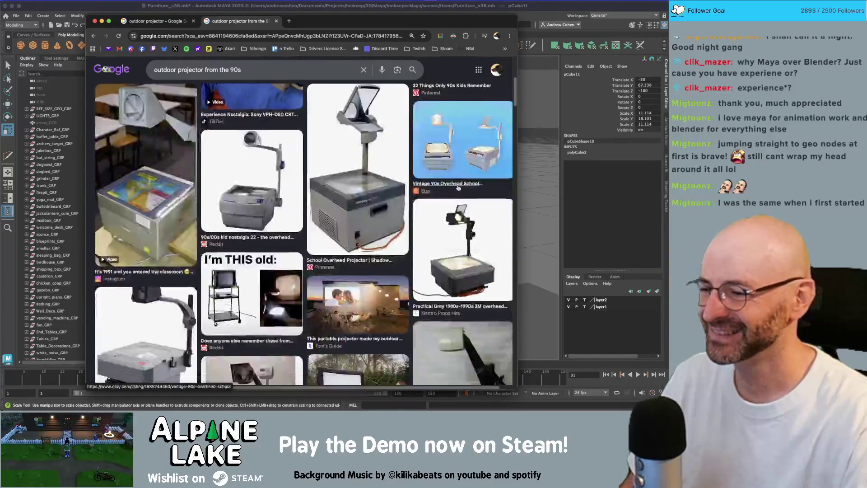
scroll(459, 188, down, 3)
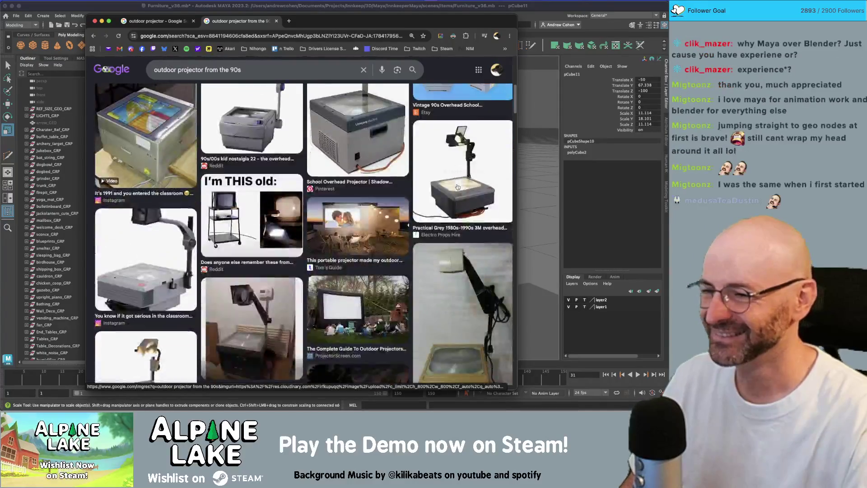
scroll(458, 187, down, 4)
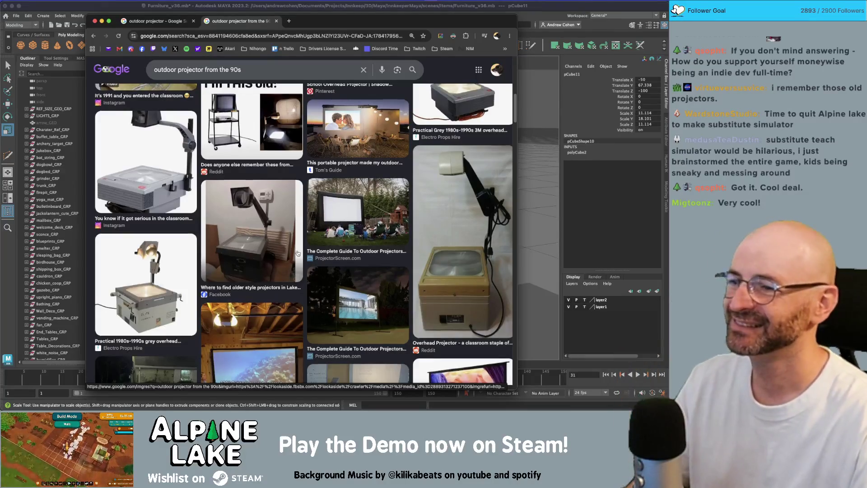
- Scroll the projector images back to the top, then return to Maya facing pCube11
scroll(297, 226, down, 3)
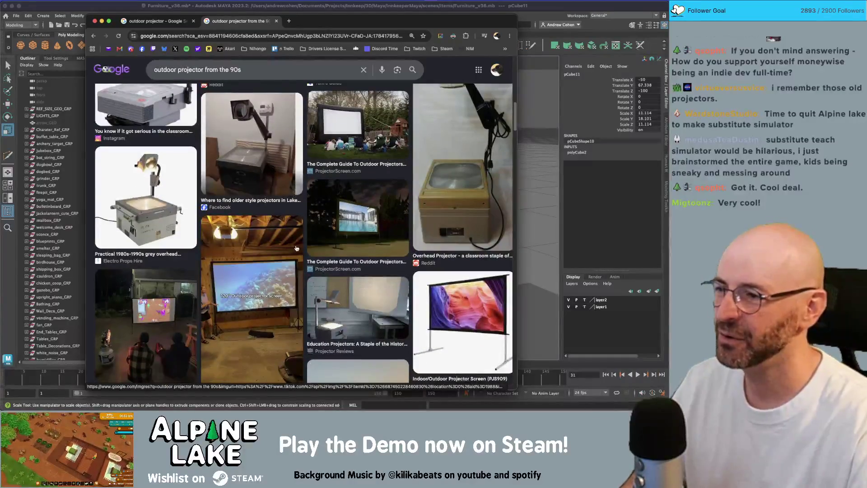
scroll(390, 229, up, 2)
scroll(159, 200, up, 2)
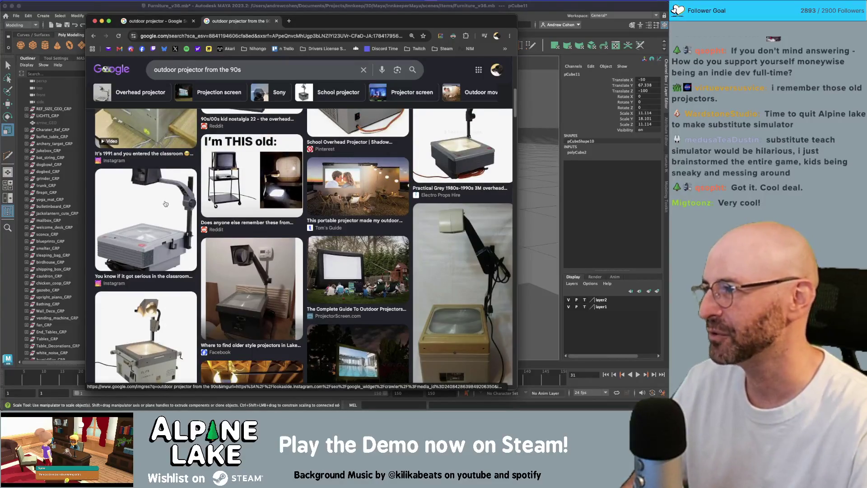
scroll(166, 210, up, 1)
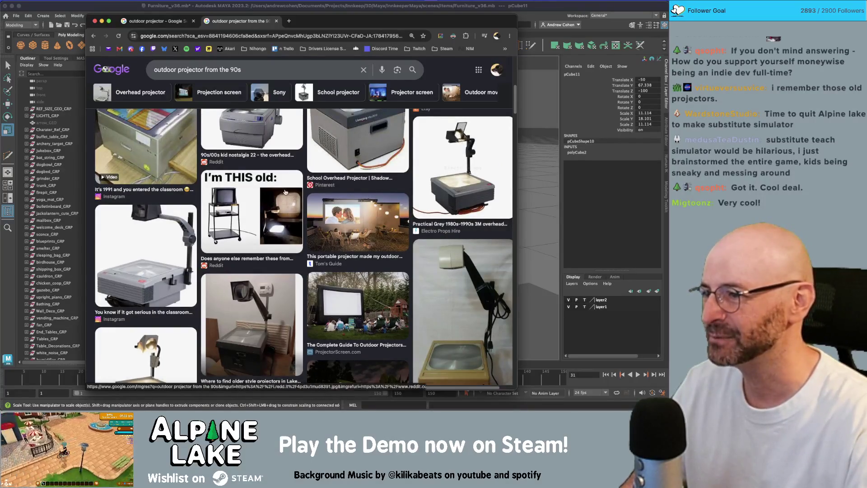
scroll(288, 221, up, 4)
scroll(288, 221, up, 2)
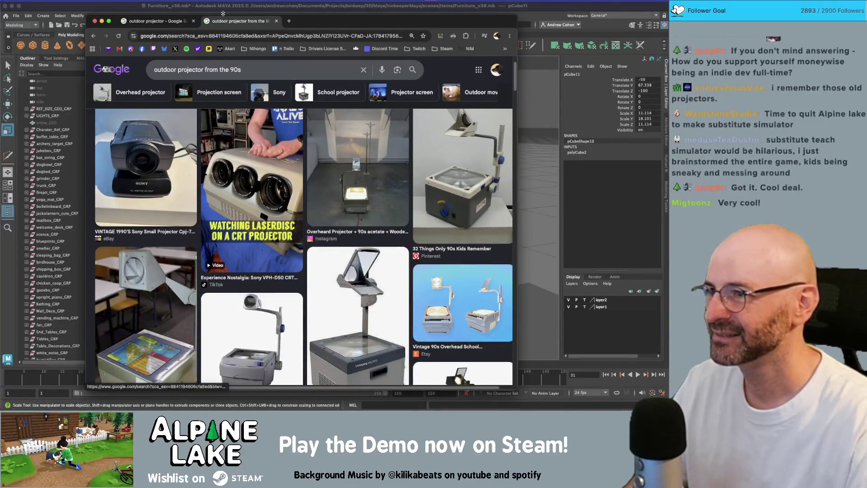
scroll(151, 164, up, 1)
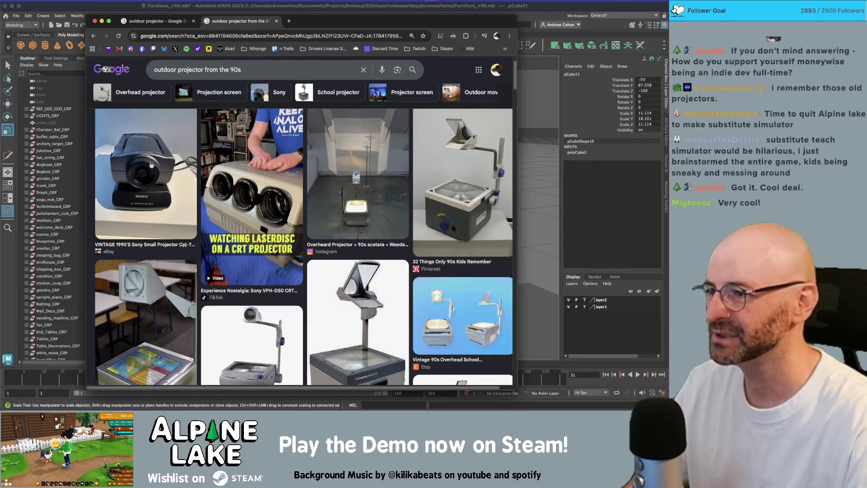
click(259, 10)
alt+drag(355, 184, 312, 192)
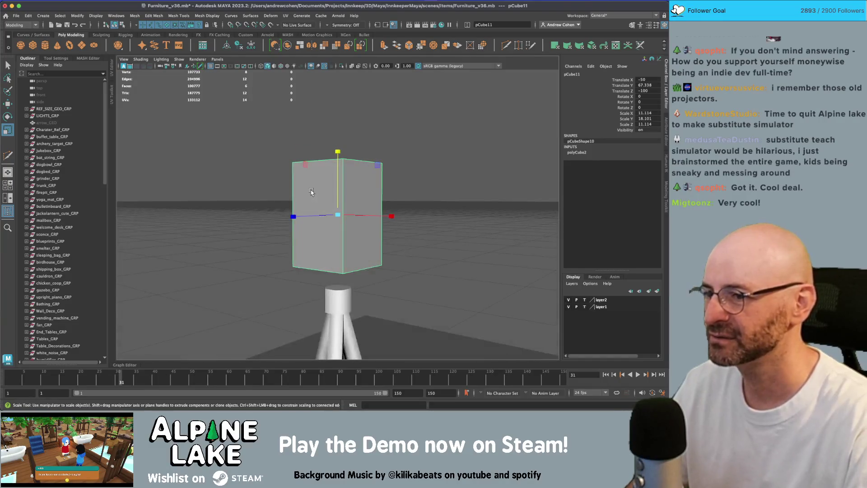
- Bevel the cube's edges with a Fraction of 0.2
key(ctrl+b)
click(590, 164)
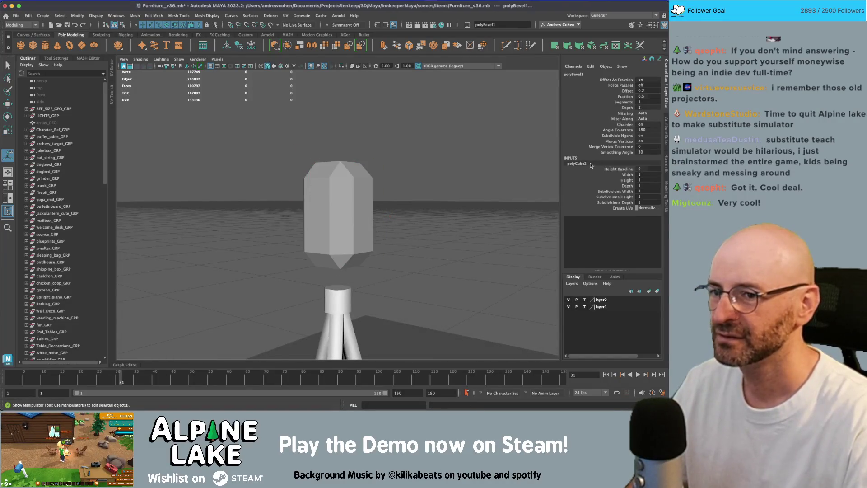
click(629, 175)
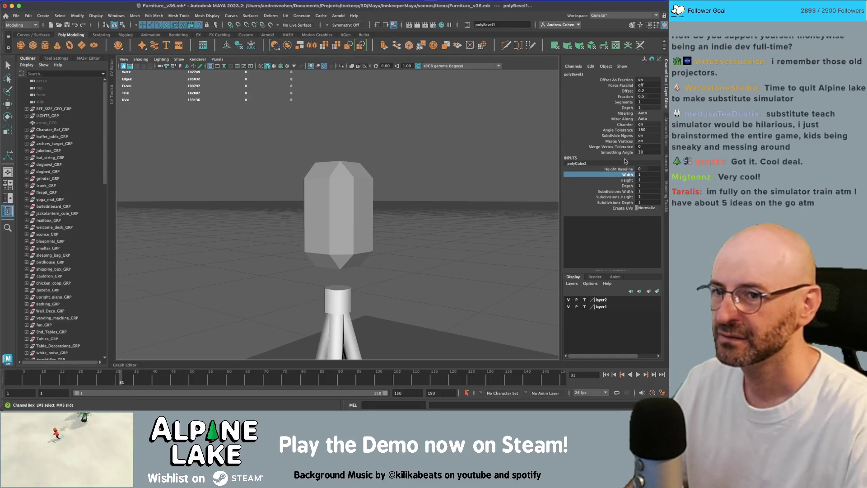
click(626, 96)
middle_drag(518, 156, 484, 164)
mouse_move(484, 165)
alt+mouse_down()
mouse_move(413, 175)
mouse_move(338, 216)
mouse_move(362, 202)
alt+mouse_up()
- Lower the bevelled cube in Y and extrude its front face
key(w)
click(337, 196)
key(f)
key(q)
right_drag(362, 202, 362, 221)
click(344, 213)
key(ctrl+e)
mouse_move(345, 213)
alt+mouse_down()
mouse_move(357, 234)
mouse_move(360, 212)
mouse_move(316, 213)
mouse_move(349, 209)
mouse_move(350, 190)
mouse_move(316, 215)
mouse_move(291, 218)
mouse_move(343, 219)
mouse_move(332, 219)
alt+mouse_up()
key(q)
- Extrude the front face again, offsetting it to form a recessed inset panel
click(349, 209)
key(ctrl+d)
key(r)
key(ctrl+e)
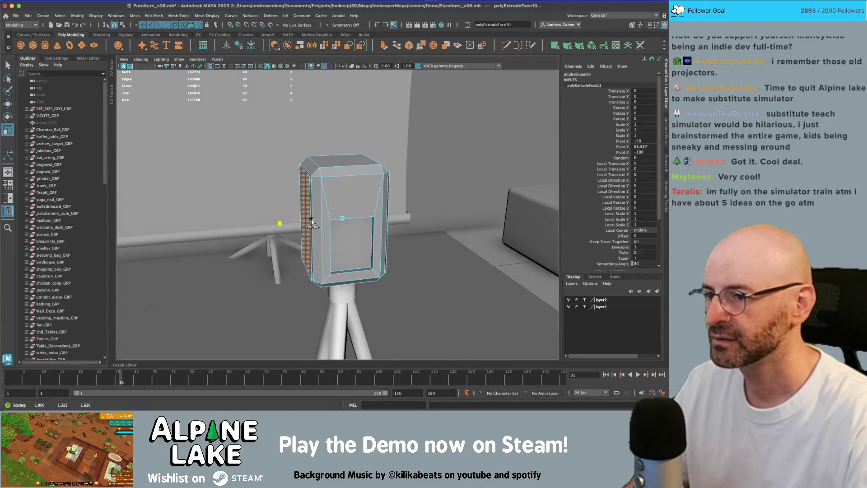
alt+drag(318, 220, 341, 209)
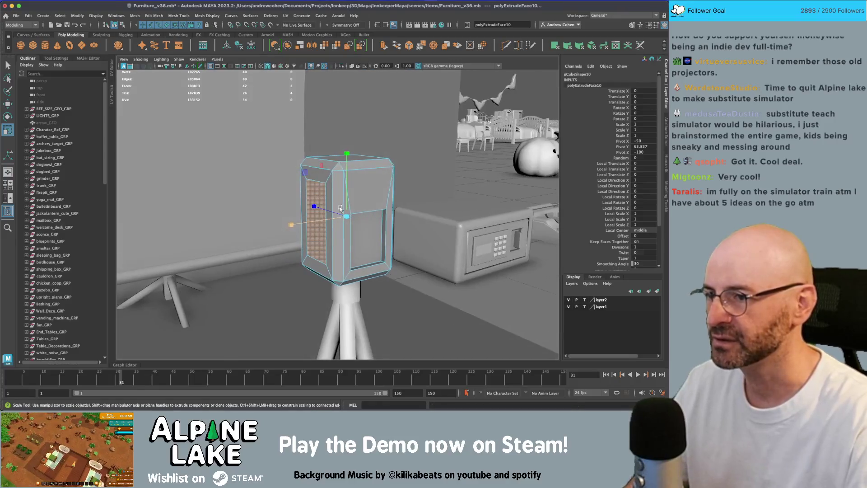
click(384, 46)
mouse_move(317, 221)
mouse_down()
mouse_move(362, 217)
mouse_move(316, 217)
mouse_move(325, 212)
mouse_up()
- Return to object mode, select the projector box and create pCylinder1
key(q)
key(F8)
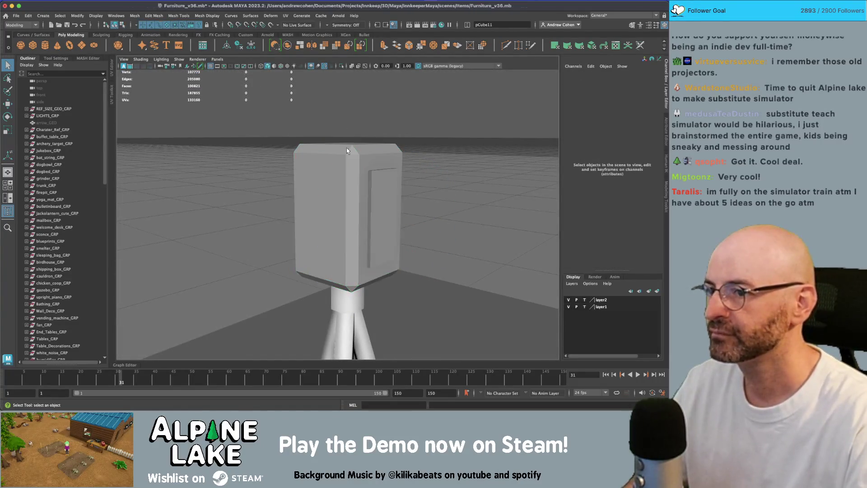
click(348, 162)
click(336, 177)
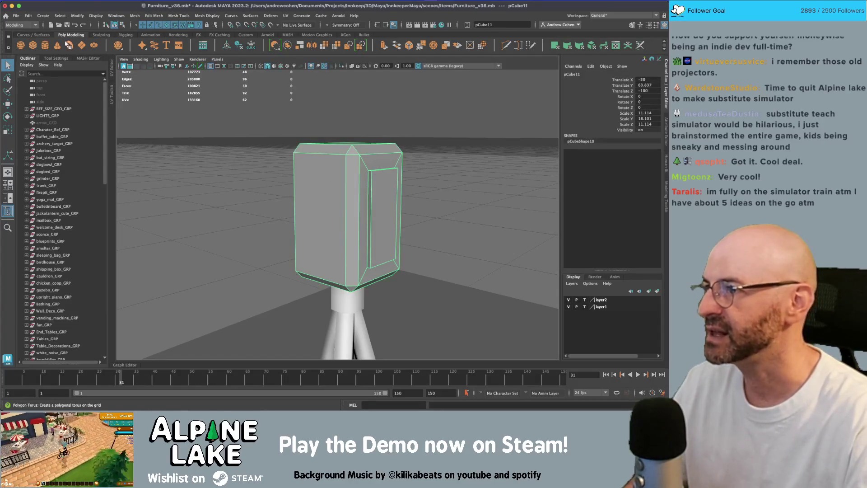
click(45, 44)
- Move the new cylinder up to the projector box and rotate it 90 degrees to face forward
key(w)
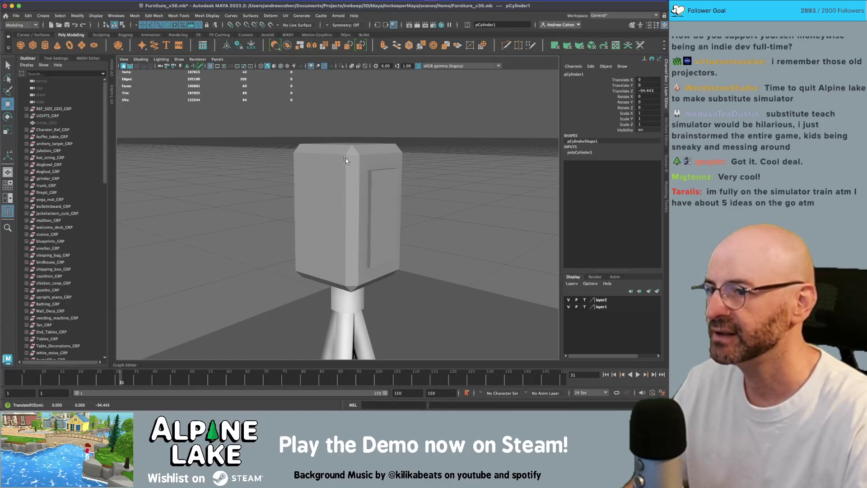
key(f)
drag(347, 217, 344, 212)
key(f)
key(e)
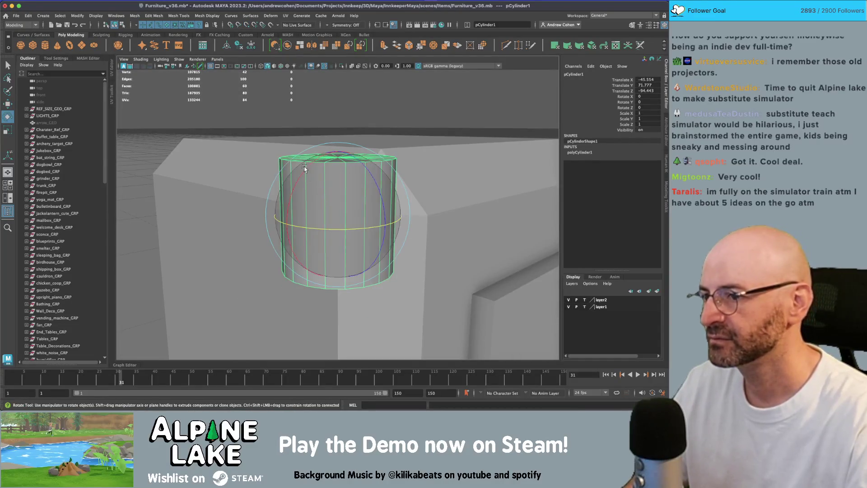
mouse_move(305, 169)
mouse_down()
mouse_move(286, 208)
mouse_move(383, 168)
mouse_up()
- Position the cylinder on the box's front and widen it to about 2.5 times
key(w)
scroll(286, 208, down, 3)
middle_drag(383, 168, 271, 260)
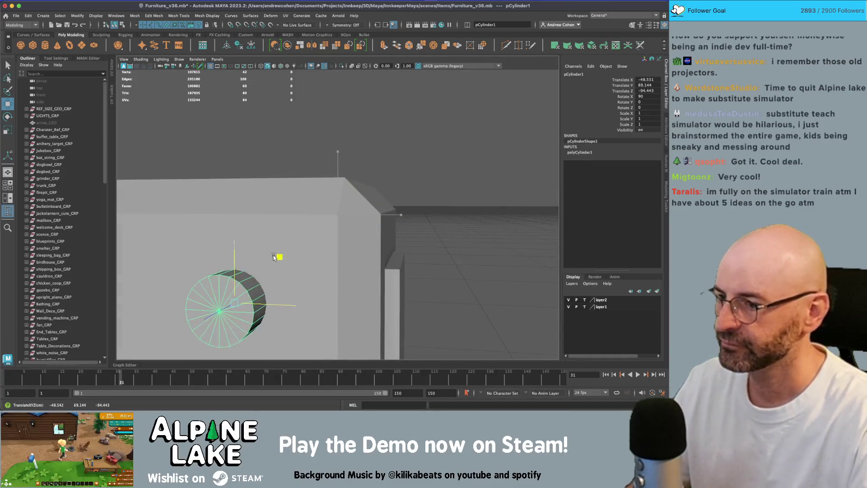
mouse_move(271, 260)
alt+mouse_down()
mouse_move(299, 212)
mouse_move(304, 242)
alt+mouse_up()
key(r)
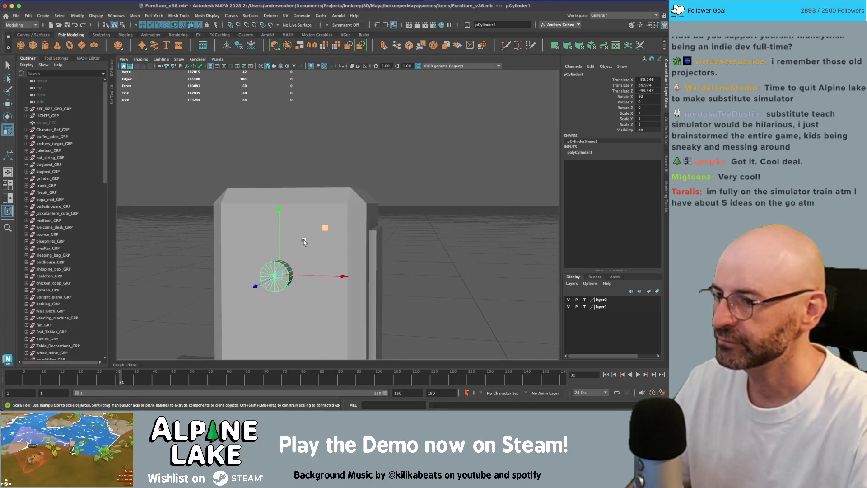
drag(326, 325, 269, 288)
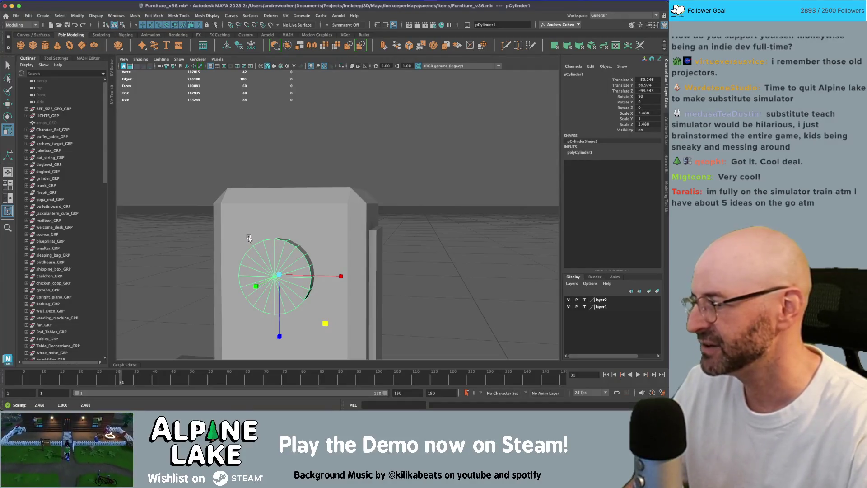
- Set the cylinder's Subdivisions Axis to 12 in its creation settings
alt+middle_drag(264, 233, 407, 198)
click(575, 154)
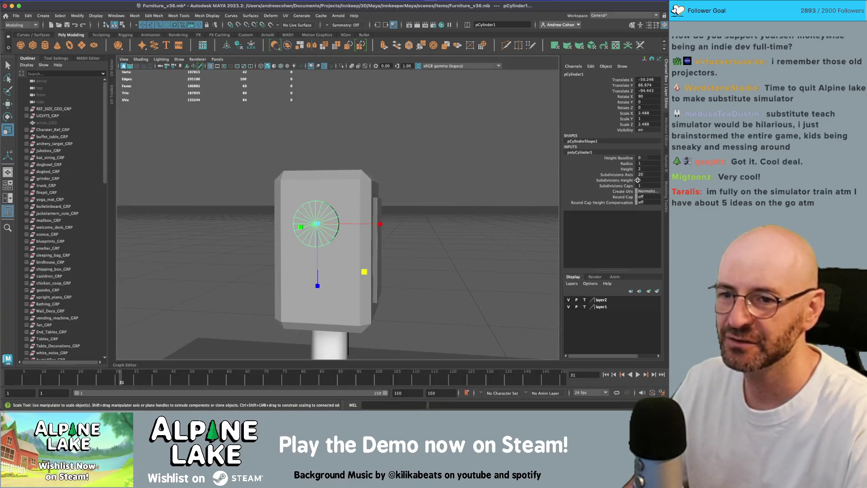
key(Return)
key(q)
- Delete the cylinder's back faces hidden inside the box, working in wireframe
scroll(340, 171, up, 3)
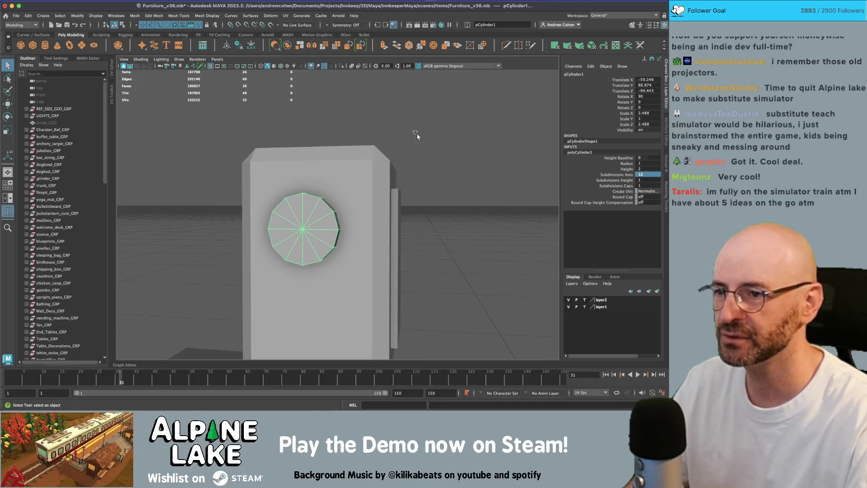
mouse_move(416, 136)
alt+mouse_down()
mouse_move(343, 180)
mouse_move(308, 217)
alt+mouse_up()
right_drag(307, 195, 308, 215)
key(4)
scroll(283, 216, down, 3)
drag(286, 177, 317, 276)
key(Delete)
- Extrude the front cap faces twice to build the lens rim
drag(333, 164, 336, 309)
drag(335, 158, 334, 159)
key(f)
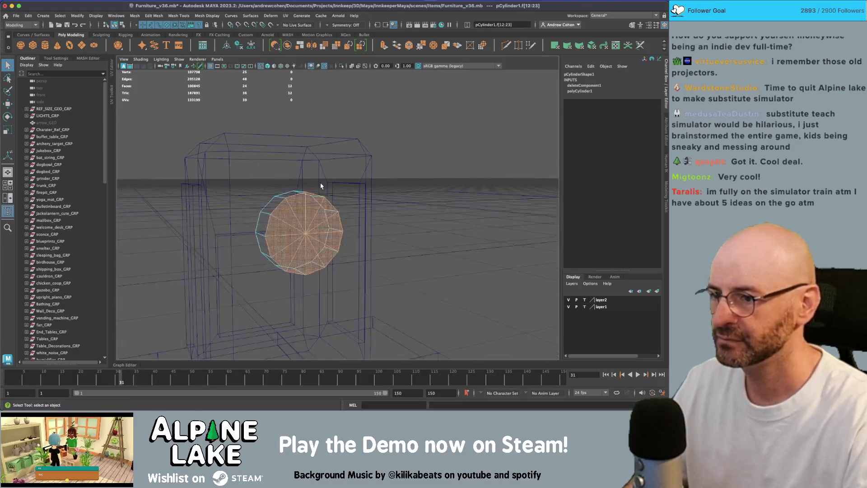
key(5)
key(r)
key(ctrl+e)
key(w)
alt+drag(293, 243, 335, 241)
key(ctrl+e)
- Pull the cap's centre vertex outward to form a cone
right_click(332, 239)
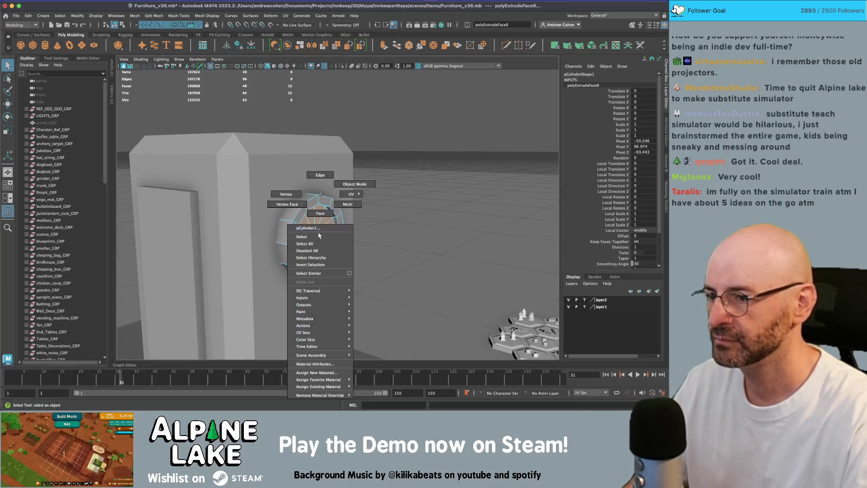
click(315, 239)
key(q)
click(315, 239)
key(w)
drag(334, 243, 353, 244)
- Return to object mode and reselect the cylinder lens
click(115, 25)
key(q)
click(430, 149)
mouse_move(430, 149)
alt+mouse_down()
mouse_move(295, 182)
mouse_move(319, 216)
alt+mouse_up()
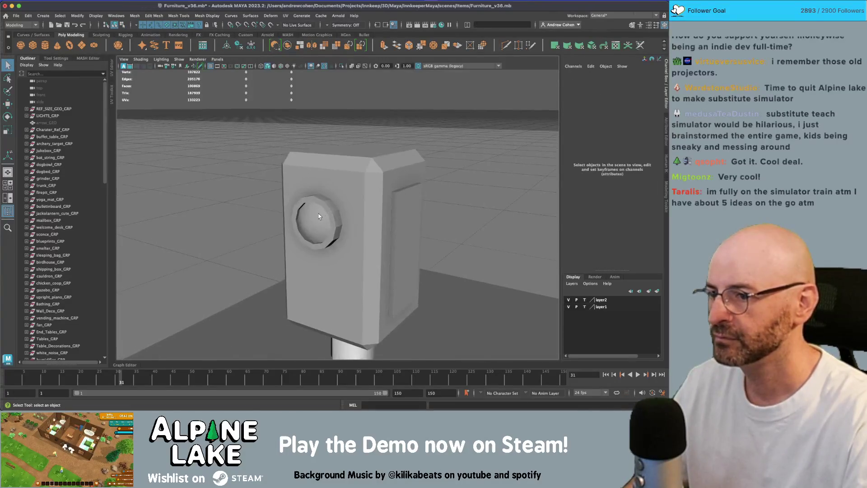
click(319, 216)
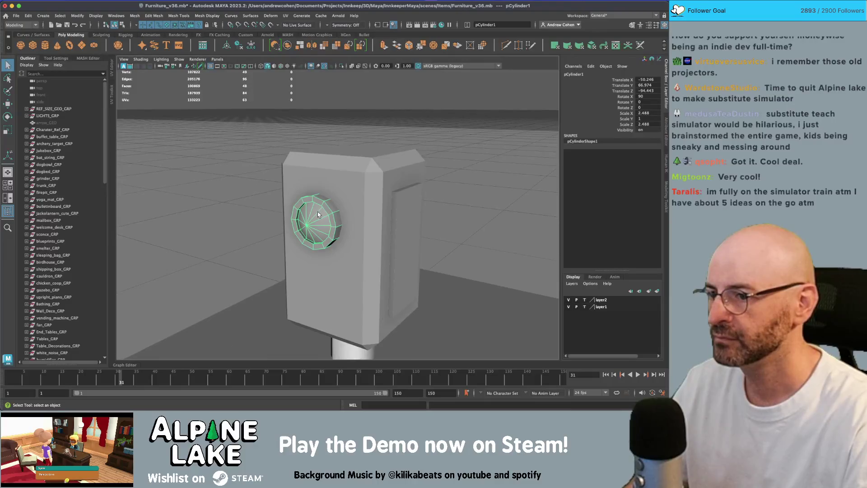
- Soften the lens edges, including its rim edge loop
click(207, 16)
click(223, 81)
key(r)
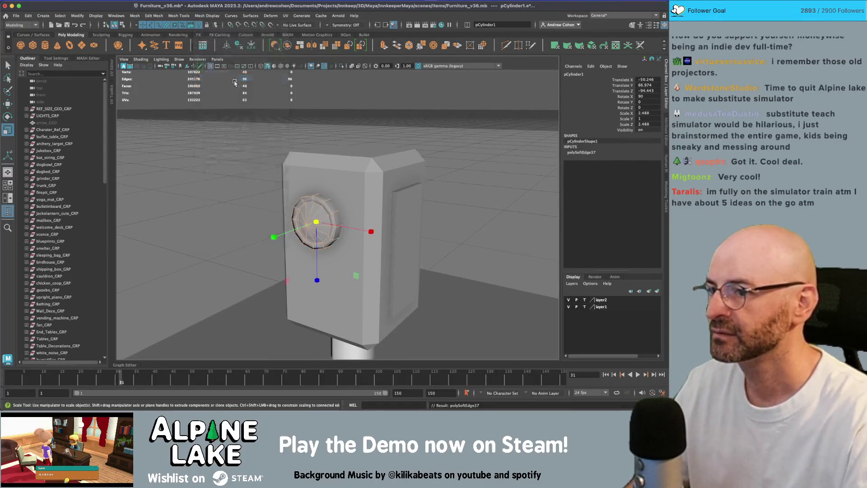
scroll(280, 212, up, 5)
right_drag(280, 212, 280, 174)
key(q)
double_click(251, 253)
click(212, 15)
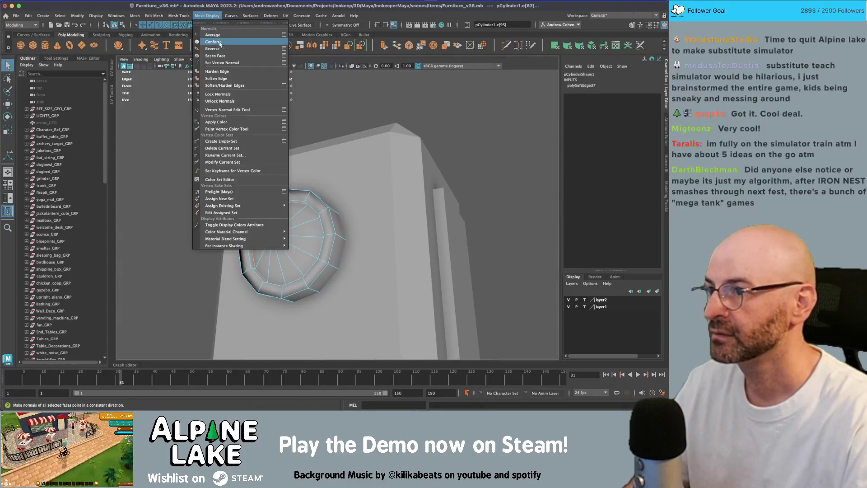
click(226, 74)
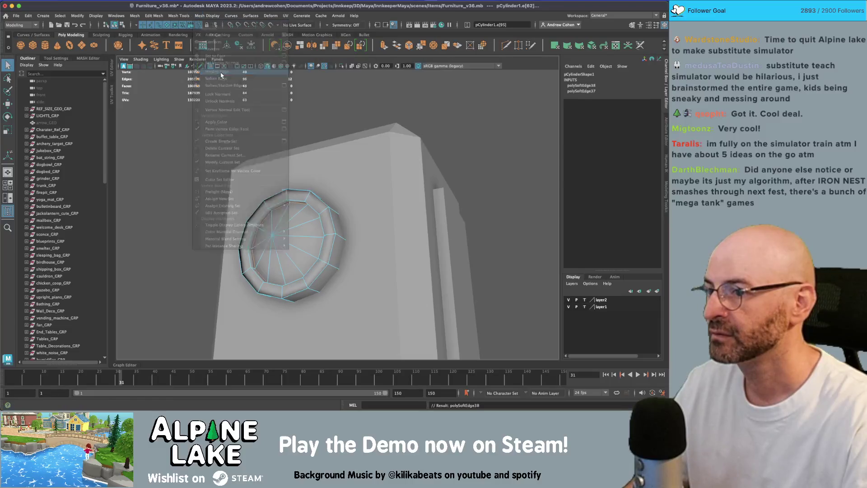
- Select the projector box and soften all its edges
click(115, 25)
click(296, 132)
mouse_move(297, 132)
alt+mouse_down()
mouse_move(243, 175)
mouse_move(300, 226)
alt+mouse_up()
click(301, 225)
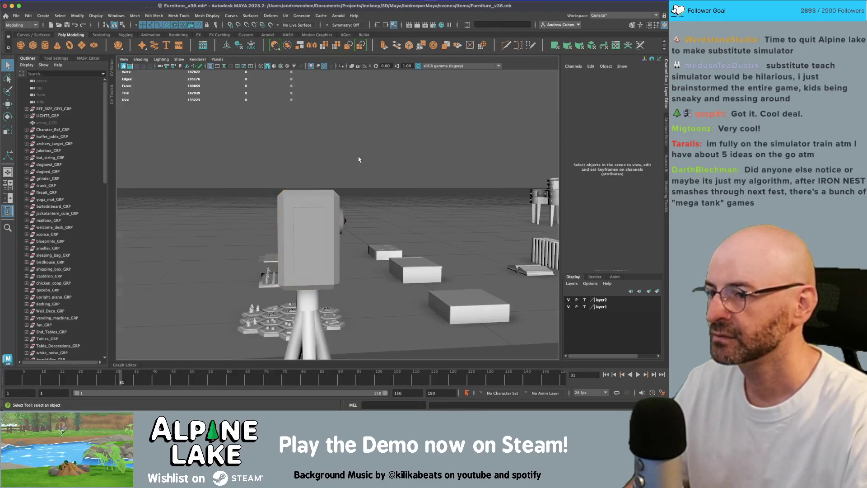
alt+drag(358, 161, 299, 179)
click(201, 15)
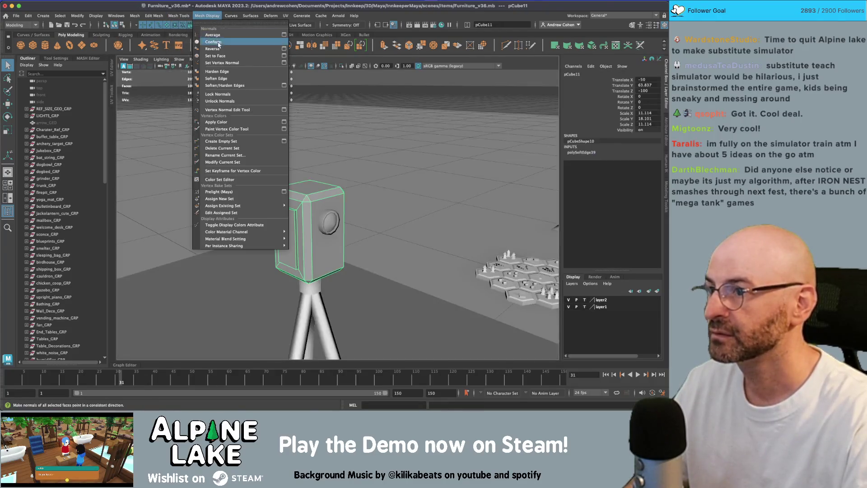
click(226, 82)
- Harden the first edge beside the box's side panel with Harden Edge
alt+drag(367, 143, 399, 194)
right_click(399, 194)
click(398, 175)
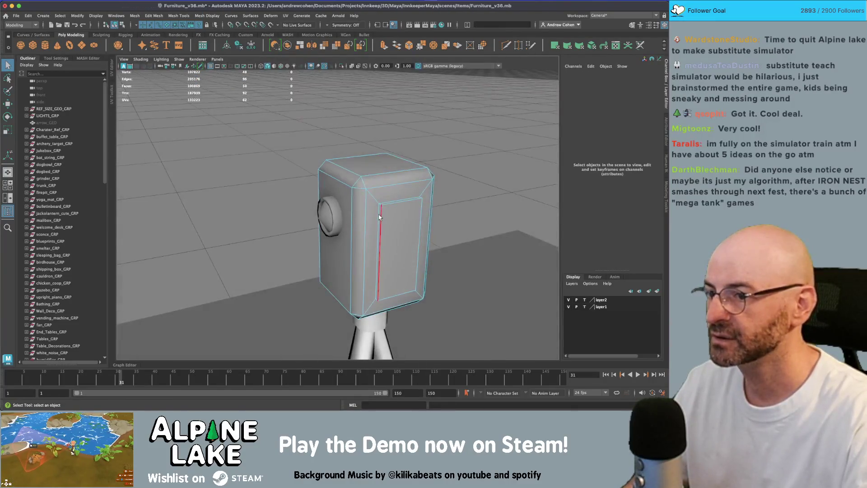
click(378, 215)
alt+drag(397, 213, 391, 208)
mouse_move(426, 253)
alt+mouse_down()
mouse_move(439, 248)
mouse_move(420, 229)
mouse_move(349, 222)
alt+mouse_up()
click(440, 248)
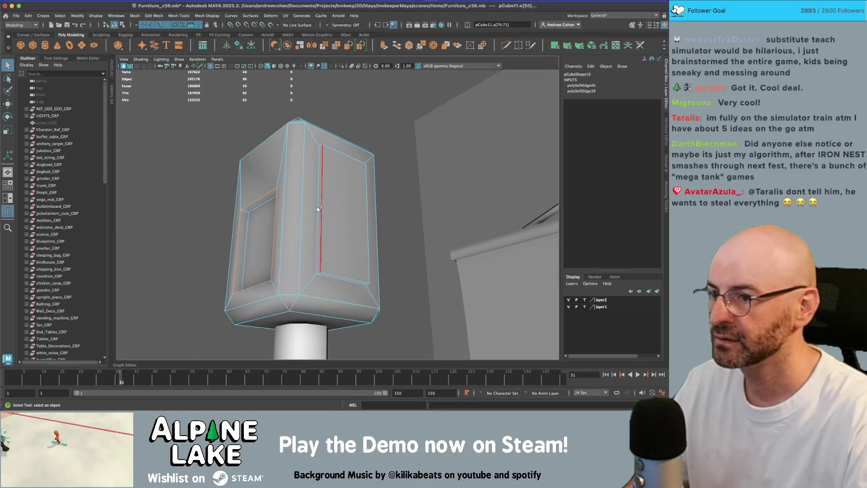
click(207, 15)
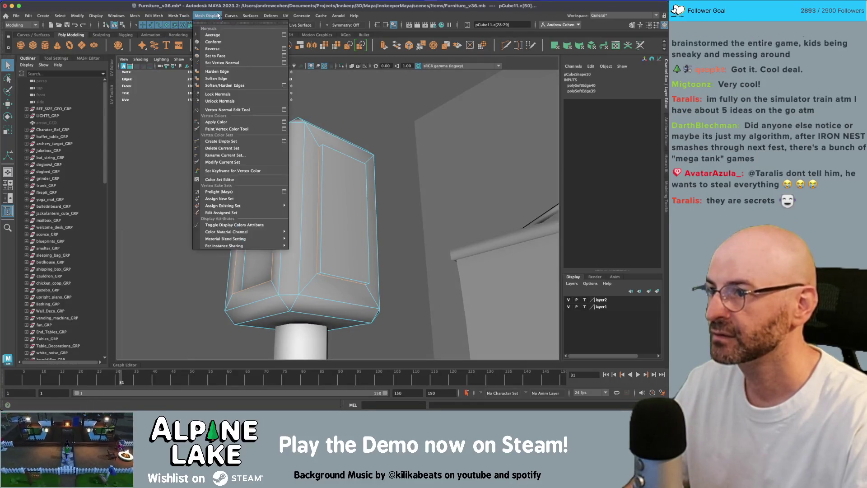
click(212, 66)
- Harden three more panel edges, repeating the command with G
click(271, 209)
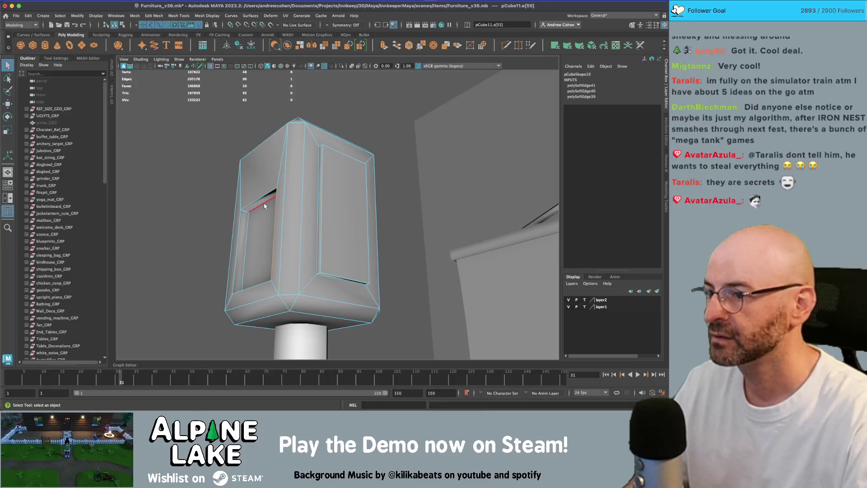
key(g)
alt+drag(271, 209, 303, 271)
click(330, 343)
key(g)
mouse_move(330, 342)
alt+mouse_down()
mouse_move(305, 278)
mouse_move(258, 252)
alt+mouse_up()
click(265, 196)
alt+drag(265, 196, 276, 286)
key(g)
- Set Symmetry to Object X and harden the vertical and short door-panel edges
click(349, 315)
click(347, 316)
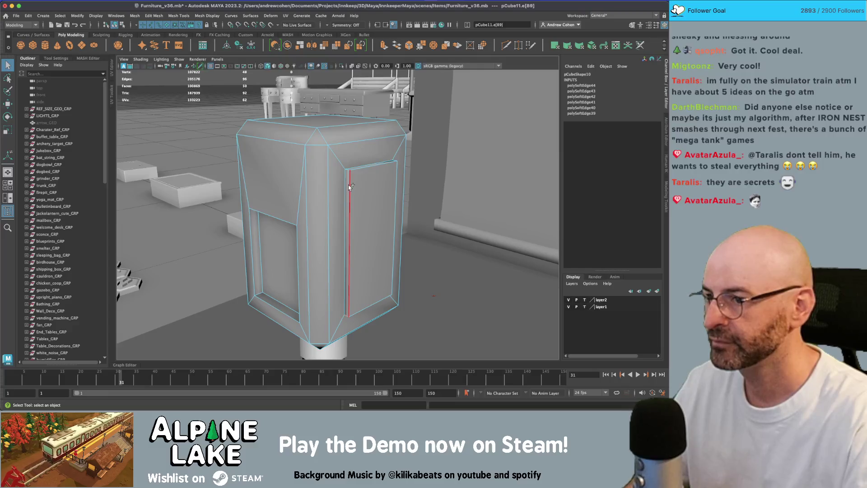
shift+click(348, 173)
click(327, 25)
click(344, 34)
mouse_move(289, 136)
alt+mouse_down()
mouse_move(340, 113)
mouse_move(339, 161)
alt+mouse_up()
click(207, 15)
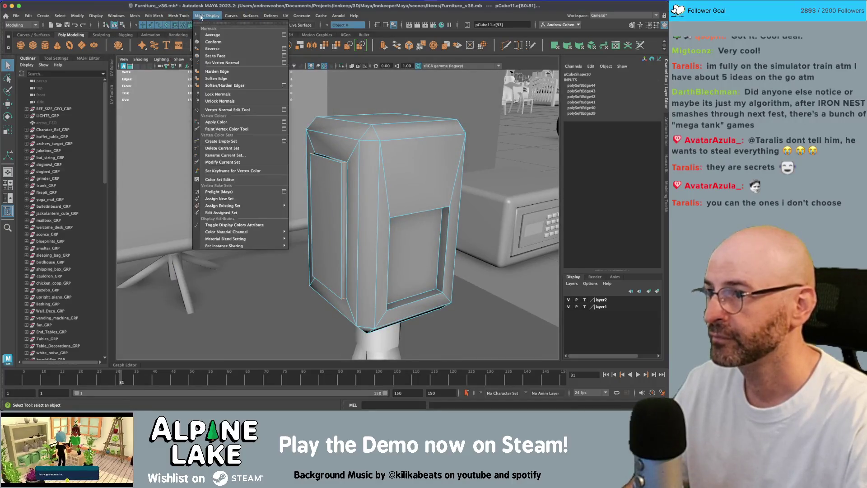
click(215, 72)
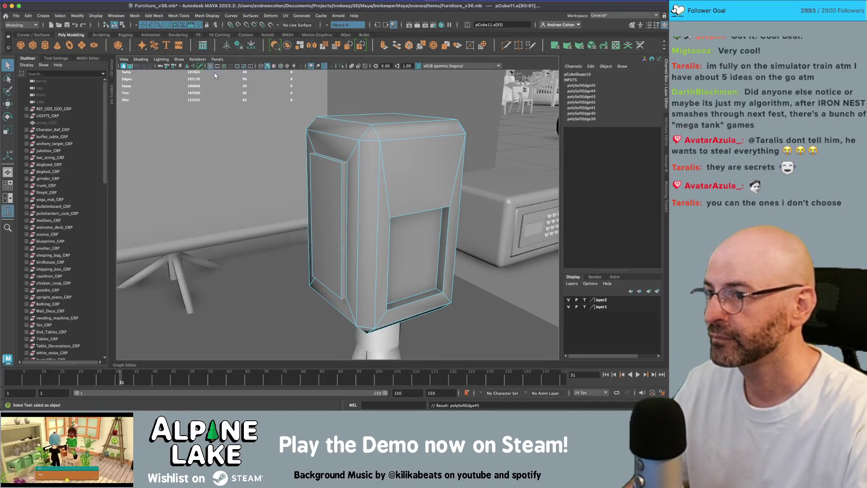
- Return to object selection and orbit to view the projector, tripod and screen
click(122, 25)
click(113, 27)
alt+drag(344, 190, 448, 155)
click(338, 208)
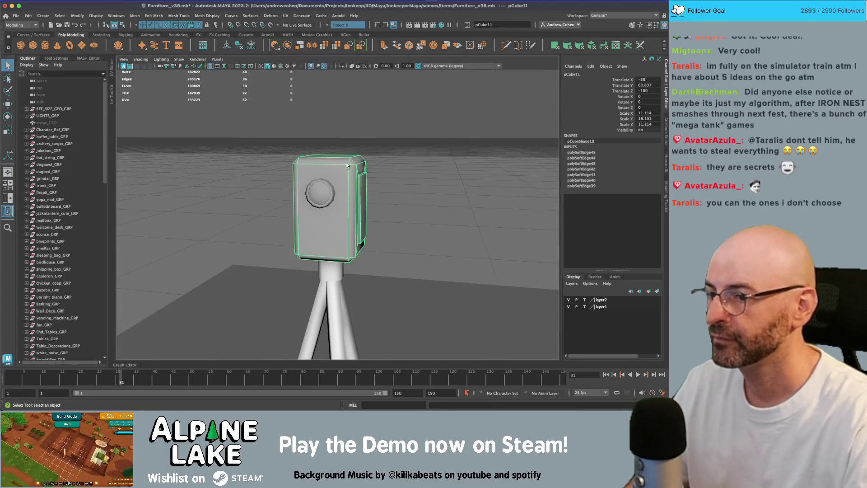
click(407, 271)
mouse_move(406, 271)
alt+mouse_down()
mouse_move(310, 186)
mouse_move(325, 181)
alt+mouse_up()
click(349, 179)
alt+right_drag(325, 181, 294, 187)
alt+drag(294, 186, 342, 206)
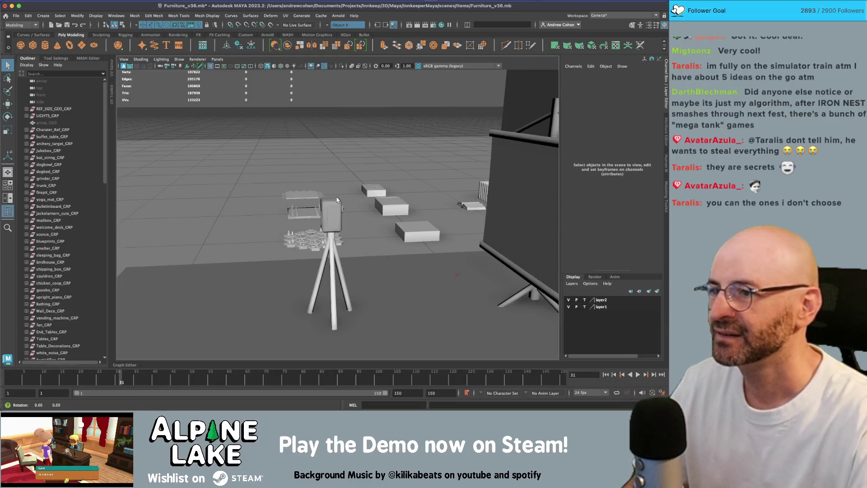
alt+drag(337, 200, 339, 201)
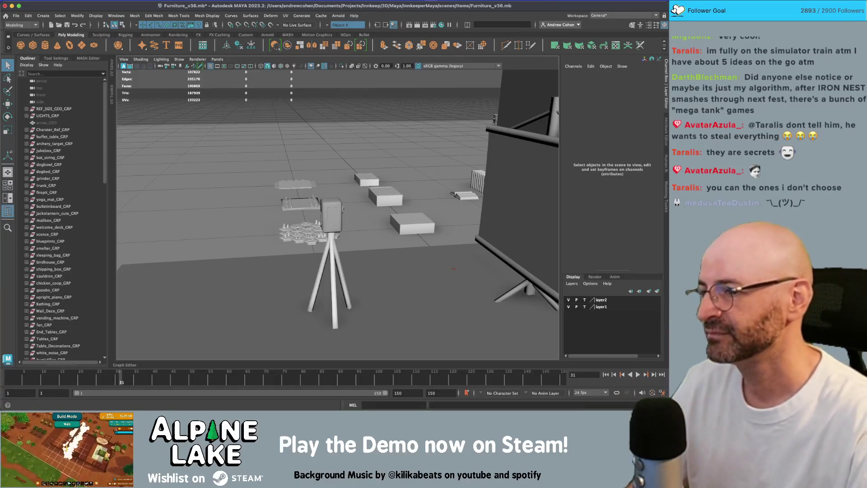
click(331, 212)
mouse_move(326, 213)
alt+mouse_down()
mouse_move(298, 211)
mouse_move(415, 197)
mouse_move(334, 209)
alt+mouse_up()
scroll(354, 211, up, 5)
click(333, 206)
- Scale the lens up uniformly, then reselect it from a new angle
key(r)
key(w)
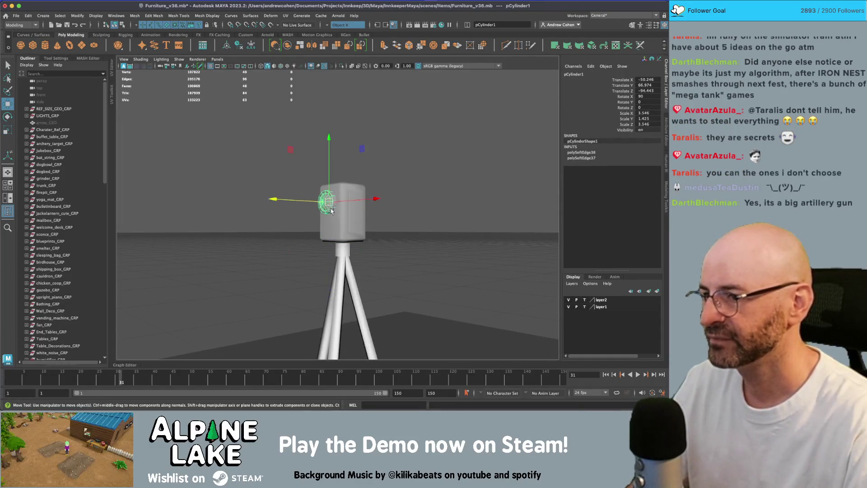
key(q)
click(370, 183)
mouse_move(370, 183)
alt+mouse_down()
mouse_move(434, 199)
mouse_move(248, 208)
mouse_move(307, 196)
alt+mouse_up()
click(304, 191)
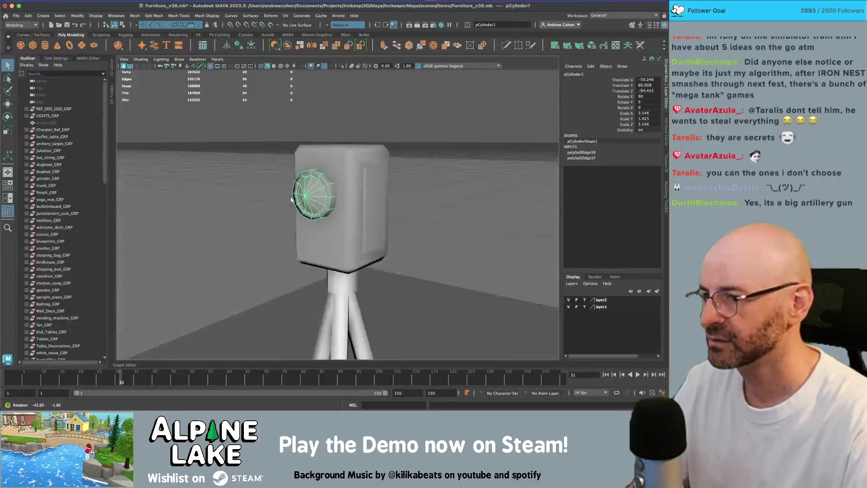
- Select the lens's centre vertex and try a bevel on it, then undo
right_drag(304, 191, 269, 185)
click(291, 188)
key(w)
mouse_move(291, 188)
alt+mouse_down()
mouse_move(393, 195)
mouse_move(383, 194)
alt+mouse_up()
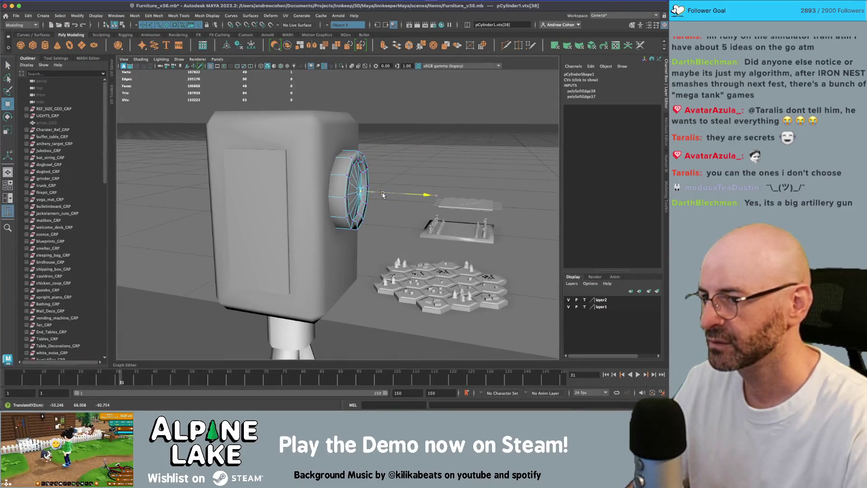
shift+right_drag(381, 194, 377, 190)
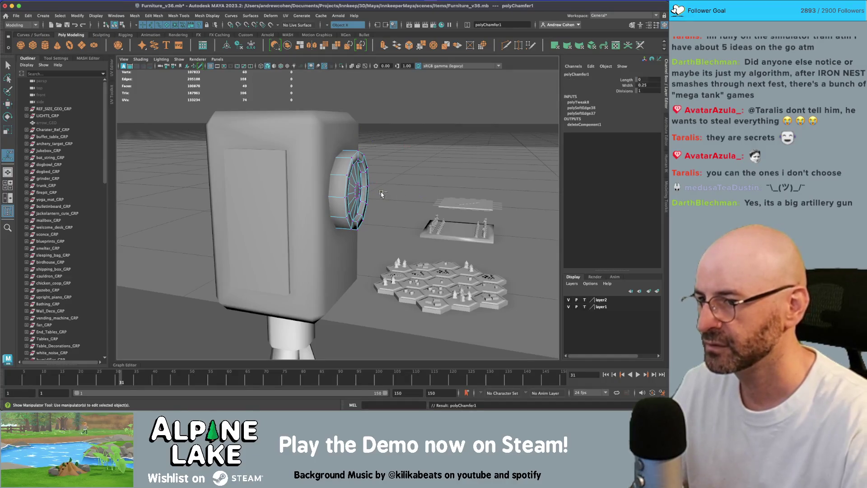
mouse_move(378, 189)
alt+mouse_down()
mouse_move(413, 190)
mouse_move(322, 175)
alt+mouse_up()
key(ctrl+z)
- Try cutting edges, moving and extruding the centre vertex, undoing each attempt
key(y)
key(q)
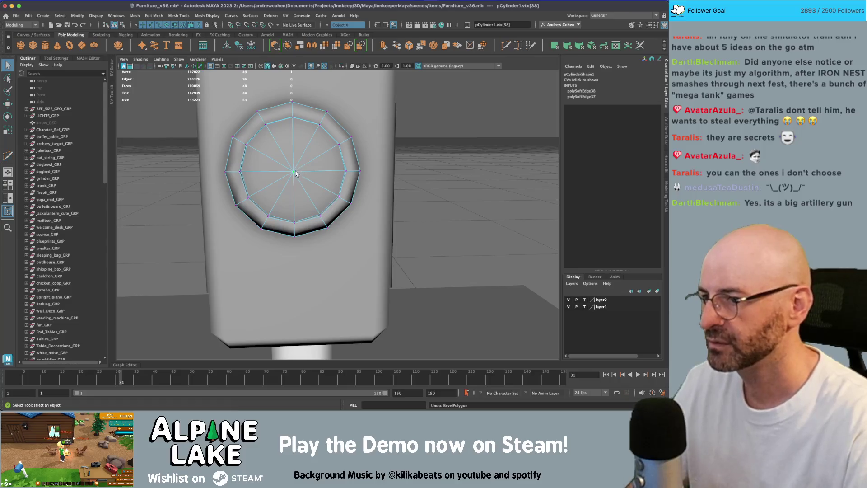
alt+drag(294, 174, 389, 177)
key(w)
key(ctrl+z)
key(ctrl+e)
key(ctrl+z)
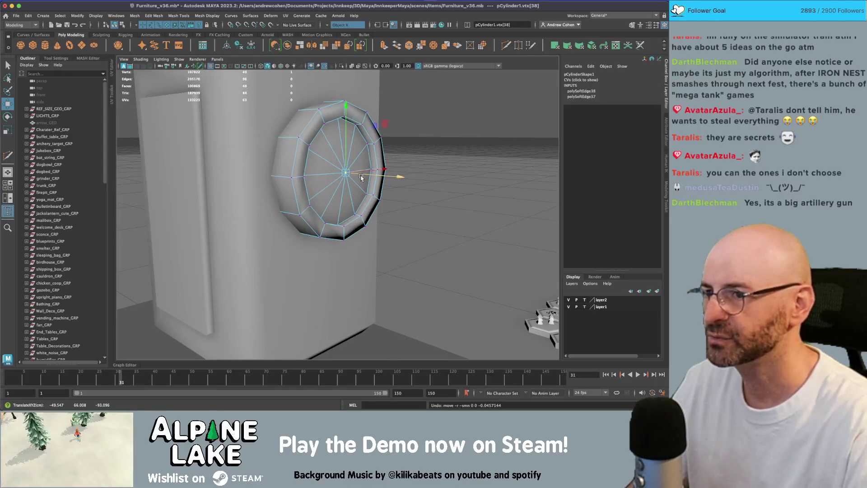
key(q)
alt+right_drag(339, 184, 406, 190)
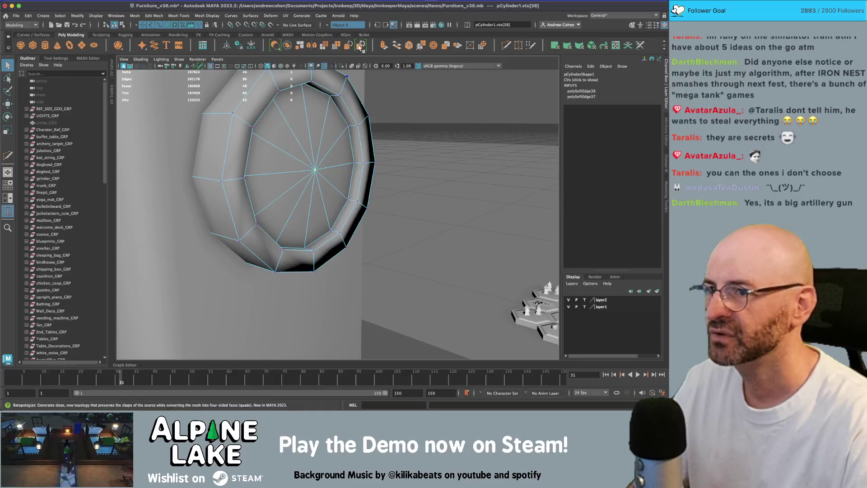
- Extrude the centre vertex into a cone and pick its tip vertex
key(ctrl+e)
mouse_move(384, 149)
alt+mouse_down()
mouse_move(360, 152)
mouse_move(442, 164)
mouse_move(407, 165)
alt+mouse_up()
key(q)
click(416, 159)
key(w)
- Convert the tip to its faces and scale them flat into an inner ring
ctrl+right_drag(407, 164, 384, 189)
key(r)
drag(439, 170, 391, 159)
key(w)
key(r)
scroll(392, 159, down, 3)
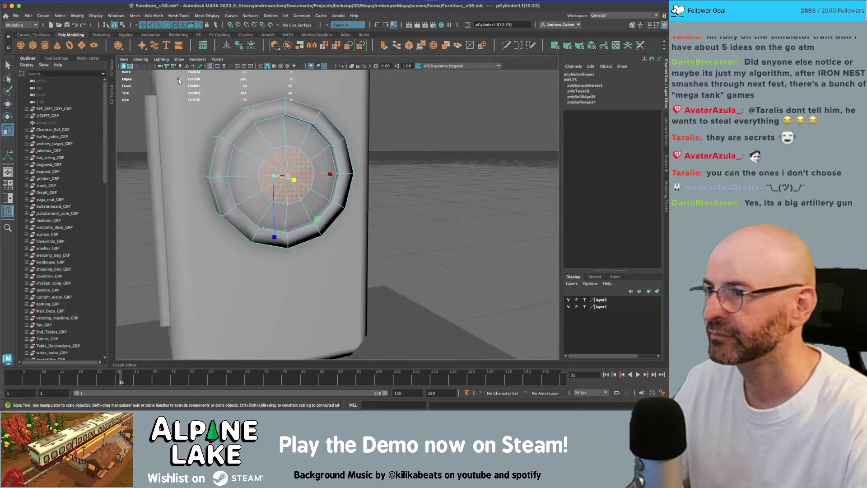
click(178, 79)
key(q)
scroll(250, 157, down, 3)
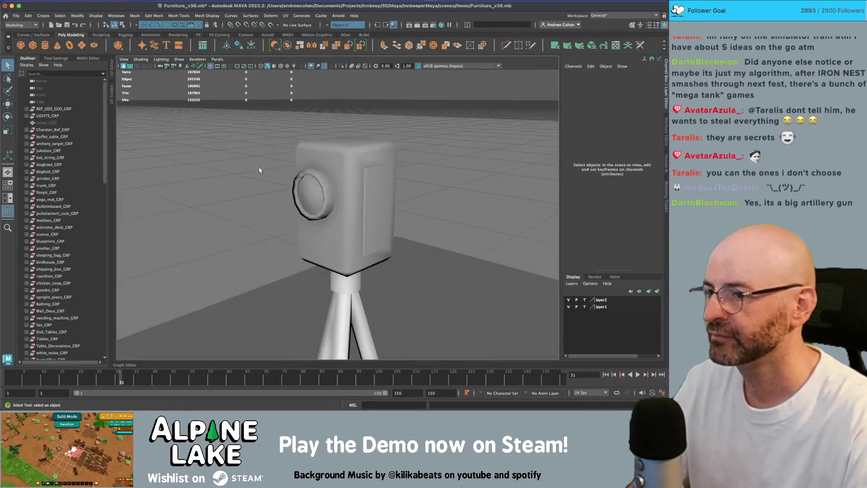
- Select the lens cylinder and orbit and zoom in close to its front
click(289, 182)
click(267, 167)
alt+drag(267, 167, 245, 178)
click(331, 202)
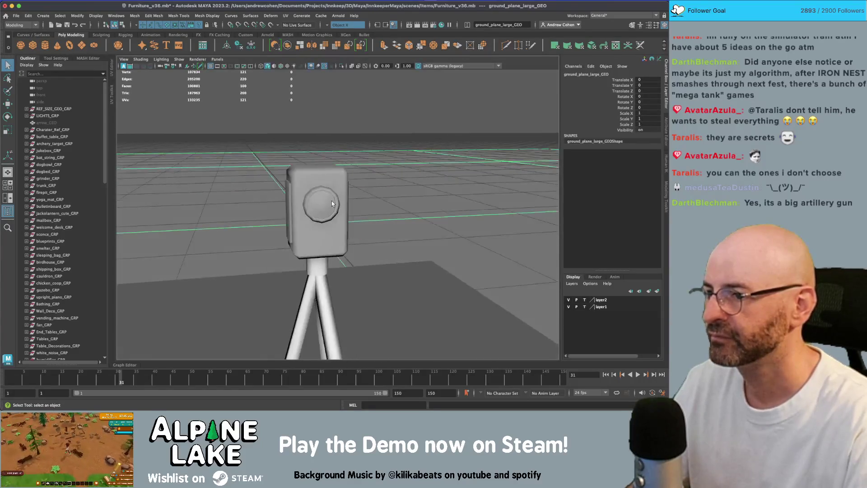
alt+drag(332, 201, 378, 166)
scroll(378, 166, up, 5)
scroll(398, 174, up, 2)
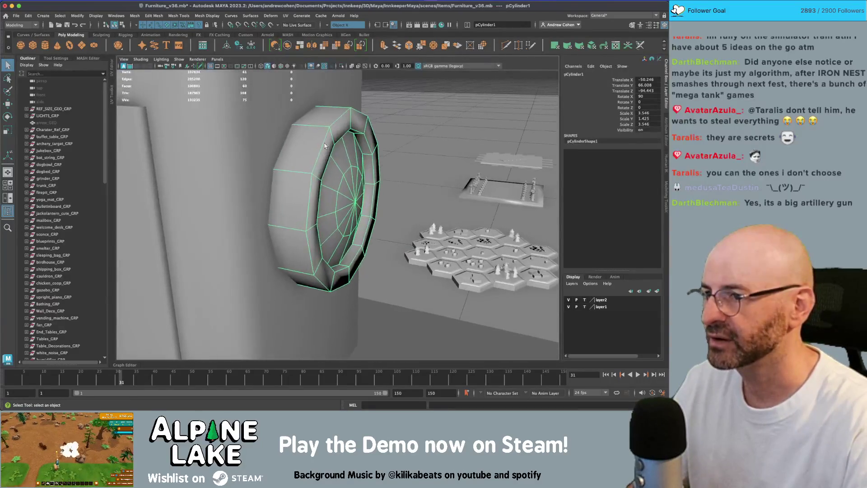
- In edge mode, pick an edge loop around the lens and slide it outward
right_click(292, 119)
key(4)
click(279, 146)
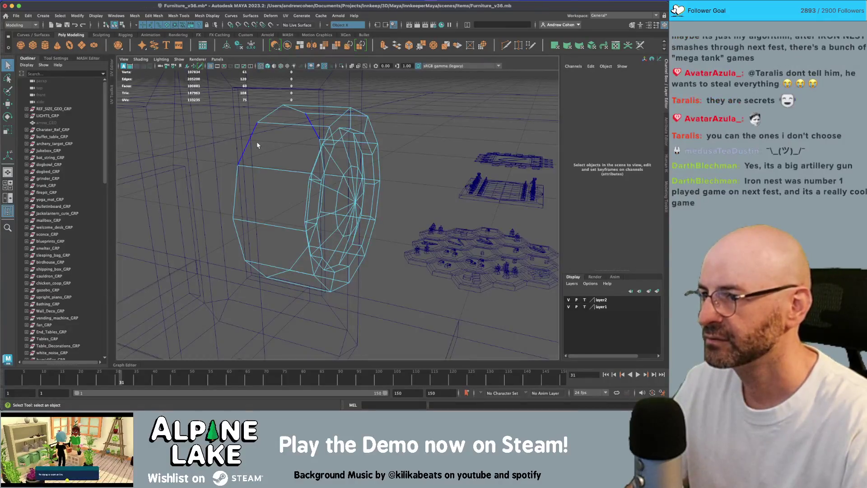
double_click(252, 145)
key(r)
key(5)
key(w)
drag(304, 202, 548, 285)
key(r)
- Try the inner lens-front loop and rim edges, undoing the unwanted loop move
double_click(256, 143)
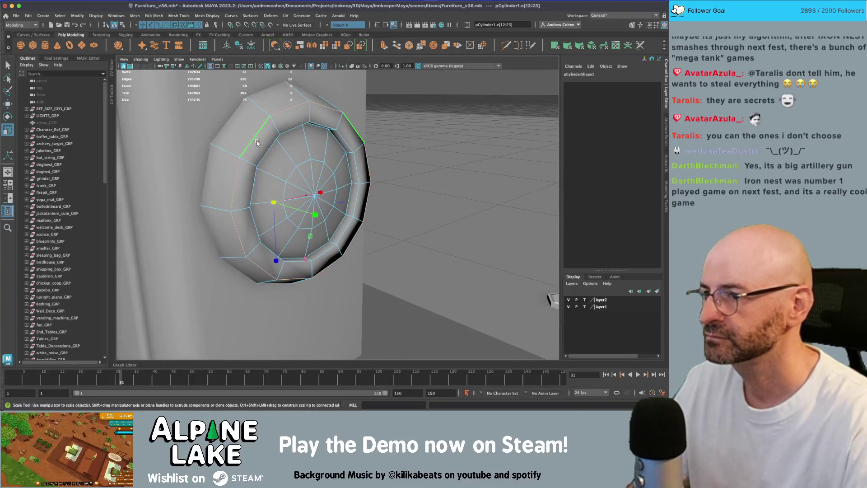
alt+drag(257, 143, 343, 149)
key(q)
click(356, 149)
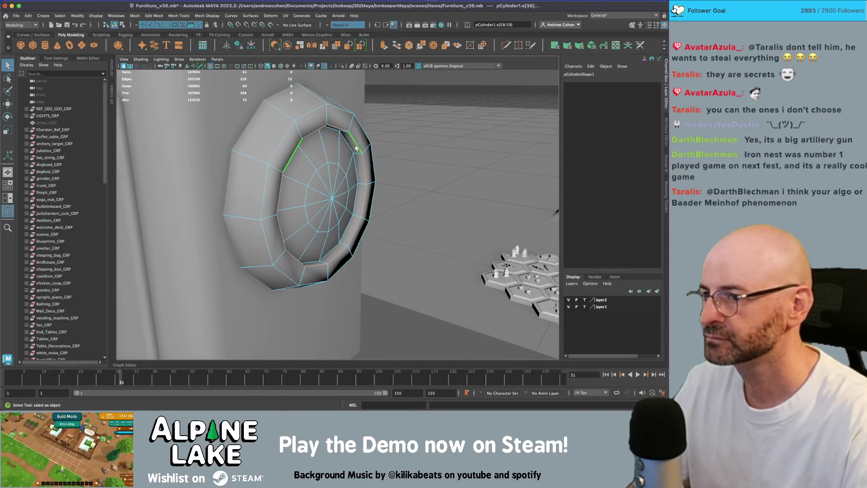
key(r)
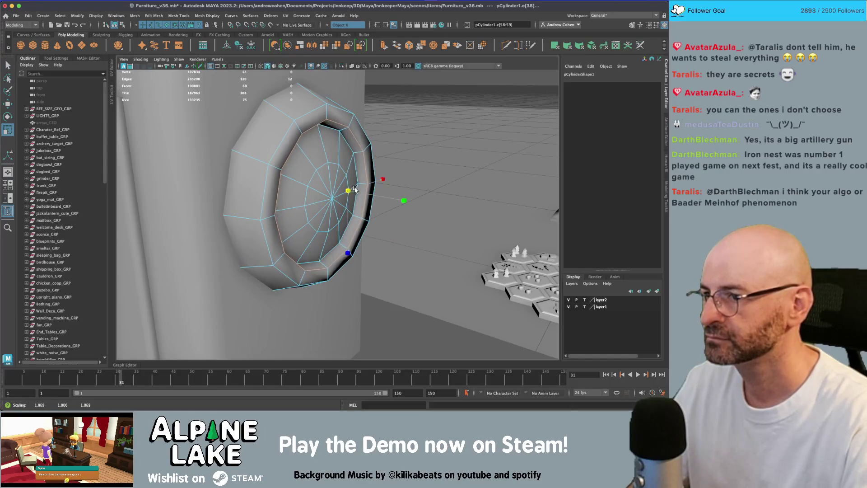
key(q)
key(ctrl+z)
key(w)
drag(335, 214, 335, 214)
key(ctrl+z)
- Reselect the lens cylinder, restore its edge loop selection, and ready scaling
key(F8)
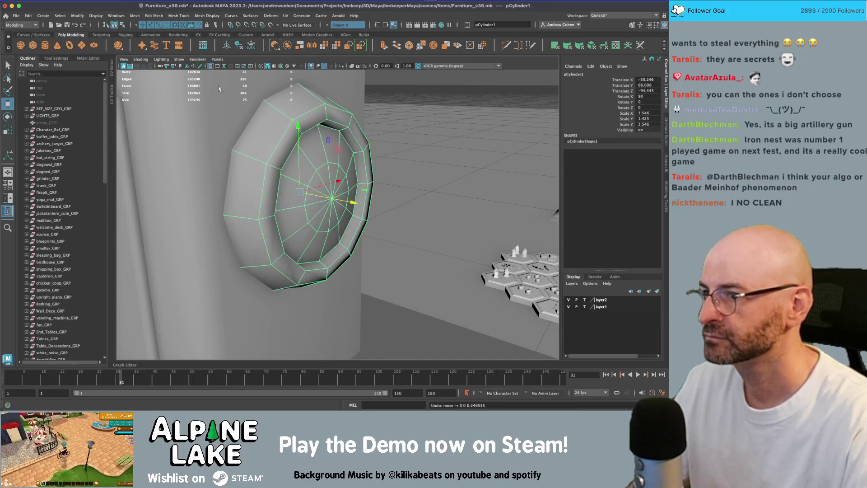
key(q)
mouse_move(333, 131)
alt+mouse_down()
mouse_move(277, 162)
mouse_move(343, 187)
alt+mouse_up()
mouse_move(367, 178)
alt+mouse_down()
mouse_move(318, 177)
mouse_move(302, 164)
alt+mouse_up()
click(319, 178)
key(4)
key(z)
key(z)
key(z)
key(z)
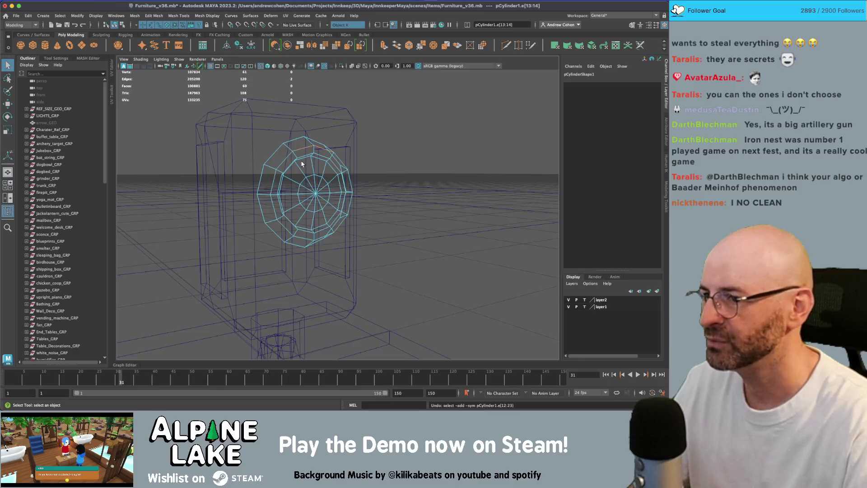
key(z)
key(z)
key(z)
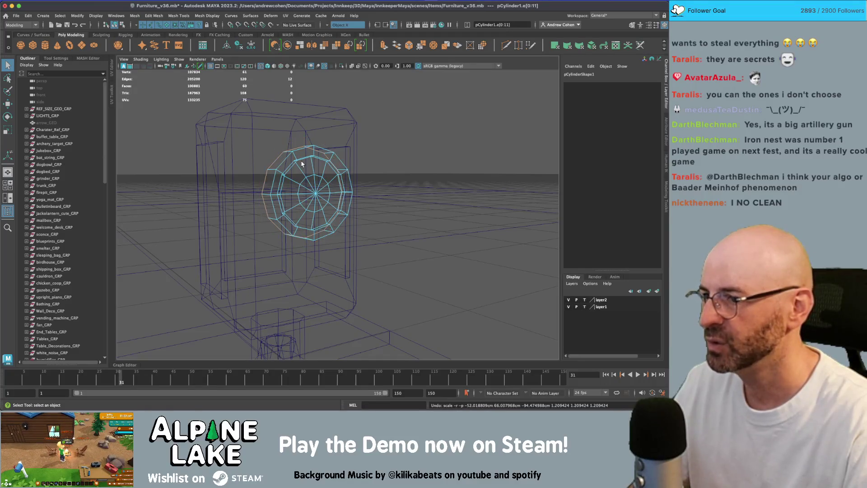
key(r)
alt+drag(302, 164, 289, 165)
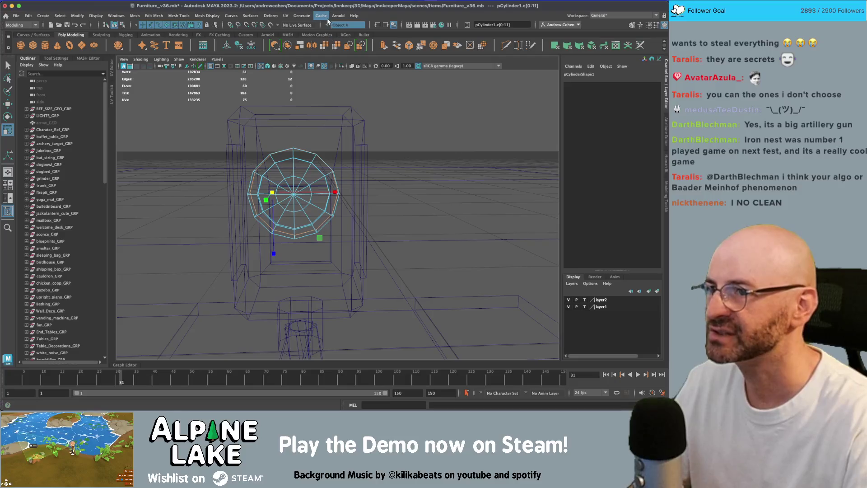
- Turn Symmetry off and view the lens at an angle in shaded display
click(329, 24)
click(340, 26)
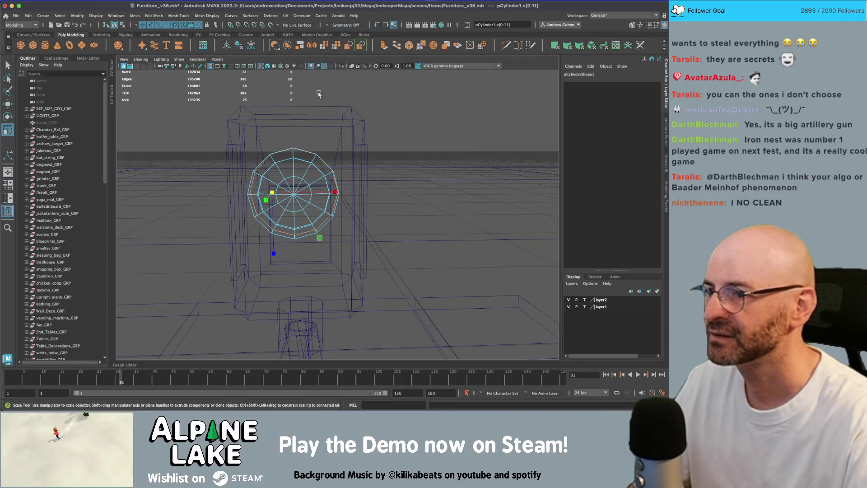
mouse_move(308, 121)
alt+mouse_down()
mouse_move(319, 214)
mouse_move(315, 195)
mouse_move(294, 193)
alt+mouse_up()
key(5)
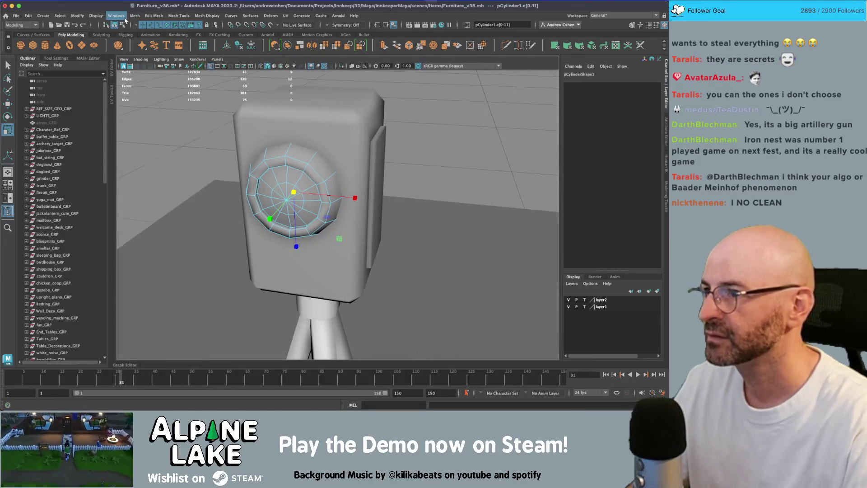
- Select the lens in object mode, enable X-ray, and undo an accidental X reset
click(120, 25)
key(F8)
key(w)
mouse_move(307, 194)
mouse_down()
mouse_move(300, 193)
mouse_move(312, 205)
mouse_up()
key(alt+x)
key(alt+x)
key(Return)
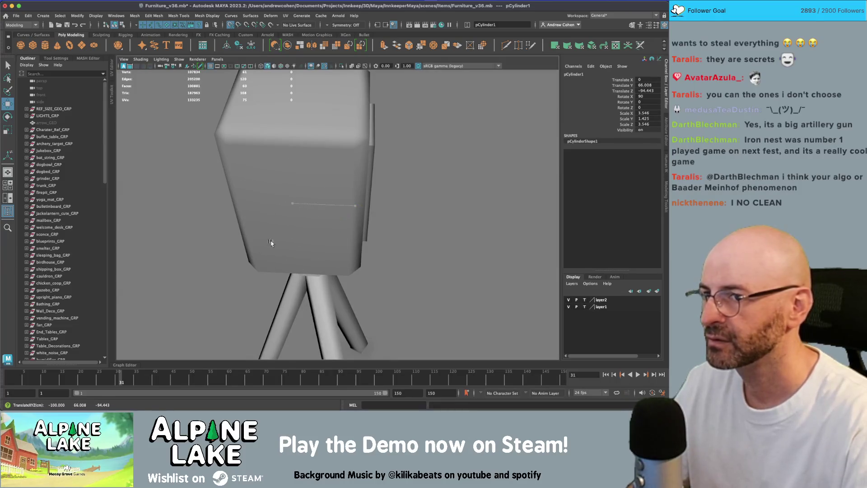
key(z)
- Slide the lens cylinder along X to -50, checking alignment in wireframe
drag(304, 206, 374, 207)
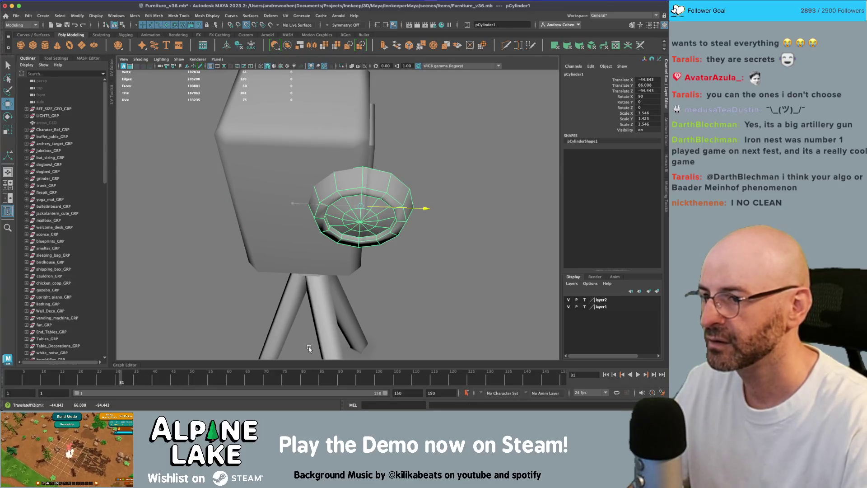
drag(309, 348, 311, 286)
mouse_move(348, 245)
alt+mouse_down()
mouse_move(314, 214)
mouse_move(381, 186)
mouse_move(376, 165)
alt+mouse_up()
key(4)
mouse_move(311, 195)
mouse_down()
mouse_move(387, 188)
mouse_move(379, 203)
mouse_up()
key(q)
- Select the boxy projector body and return to shaded view facing the projector
click(378, 204)
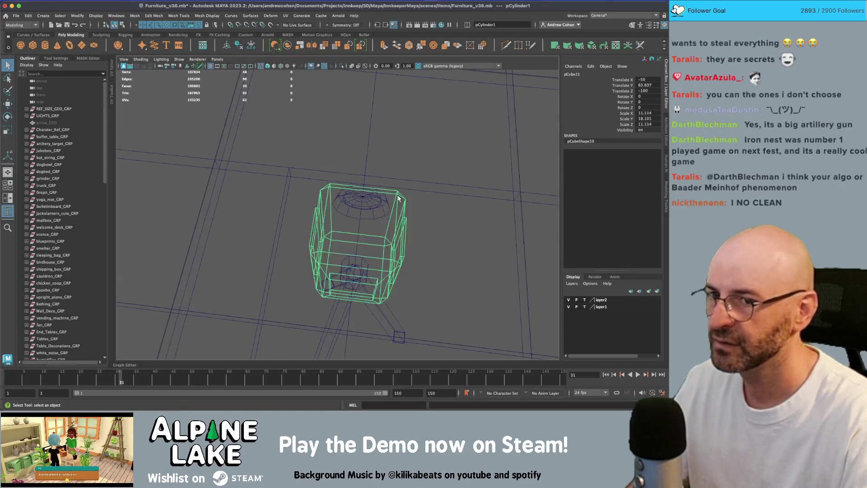
key(w)
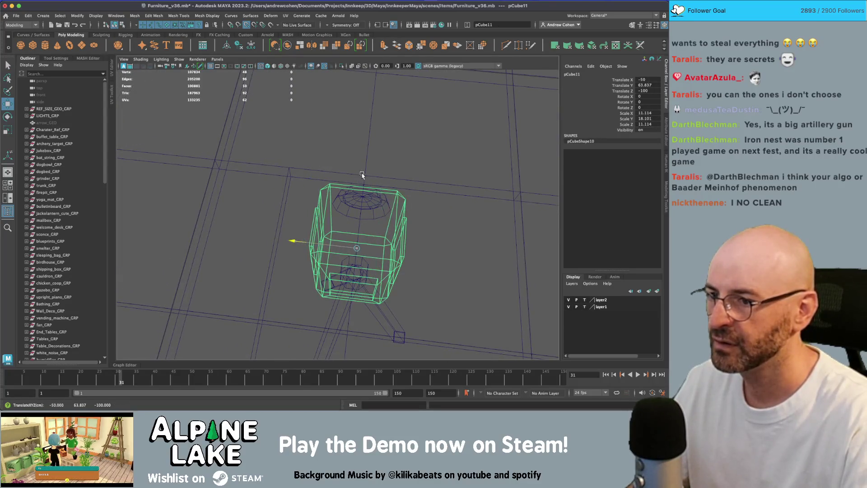
key(5)
mouse_move(364, 175)
alt+mouse_down()
mouse_move(410, 159)
mouse_move(401, 176)
mouse_move(305, 186)
alt+mouse_up()
key(q)
click(401, 175)
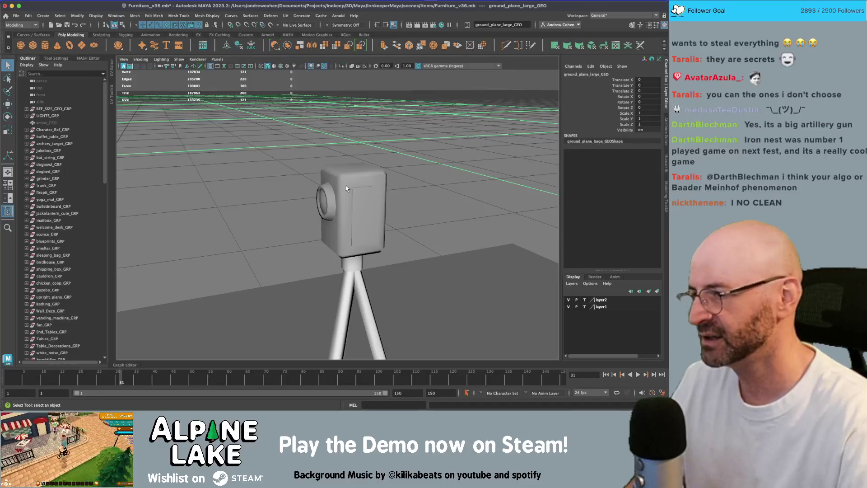
- Frame the lens cylinder and raise it slightly to Translate Y about 66.8
click(325, 205)
key(f)
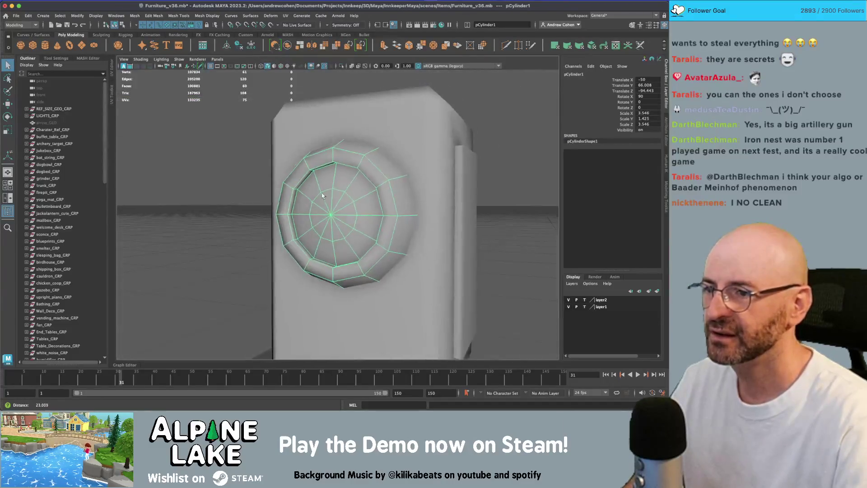
key(w)
mouse_move(343, 195)
mouse_down()
mouse_move(326, 185)
mouse_move(367, 171)
mouse_up()
alt+right_drag(368, 171, 343, 166)
key(q)
- Deselect the lens and orbit out to see the tripod and projector front
mouse_move(344, 167)
alt+mouse_down()
mouse_move(365, 176)
mouse_move(374, 166)
alt+mouse_up()
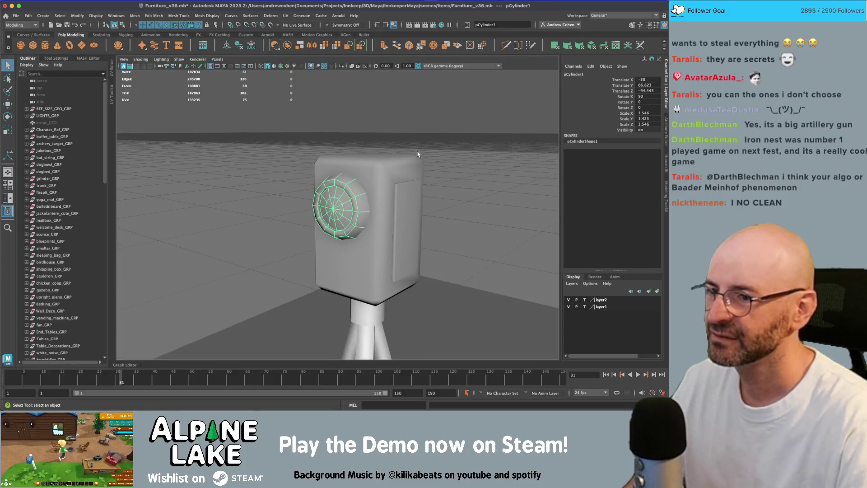
click(435, 130)
alt+right_drag(435, 130, 407, 149)
mouse_move(407, 149)
alt+mouse_down()
mouse_move(383, 172)
mouse_move(305, 171)
alt+mouse_up()
alt+right_drag(304, 170, 389, 173)
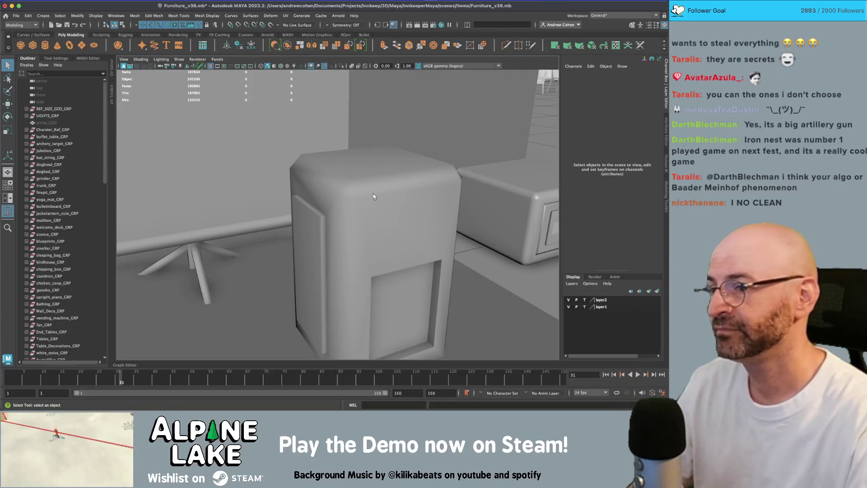
- Orbit around the projector body and out to a top-down view of the setup
click(373, 196)
mouse_move(373, 196)
alt+mouse_down()
mouse_move(414, 198)
mouse_move(370, 191)
mouse_move(336, 198)
mouse_move(404, 188)
mouse_move(343, 192)
mouse_move(386, 188)
alt+mouse_up()
scroll(415, 198, down, 5)
click(408, 183)
scroll(38, 232, down, 10)
alt+drag(234, 212, 315, 218)
alt+drag(288, 189, 289, 217)
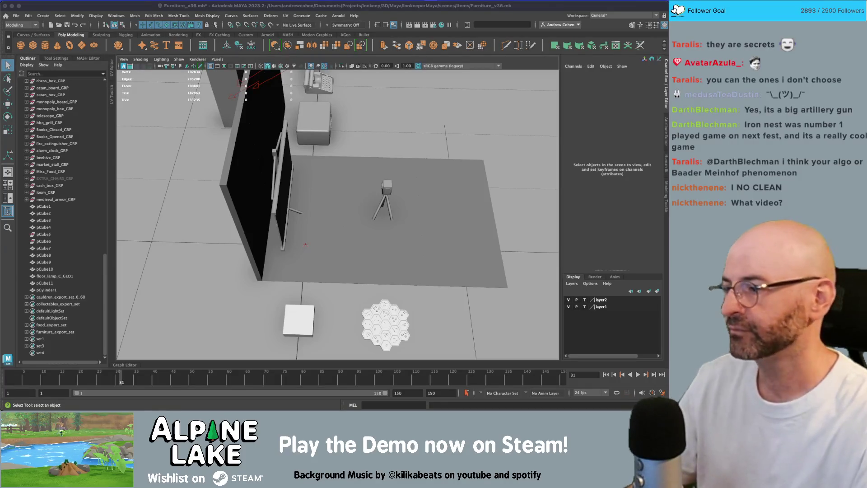
- Delete leftover cubes pCube5 and pCube6 and select pCube1 through pCylinder1 in the Outliner
mouse_move(312, 172)
alt+mouse_down()
mouse_move(333, 180)
mouse_move(258, 193)
alt+mouse_up()
key(ctrl+z)
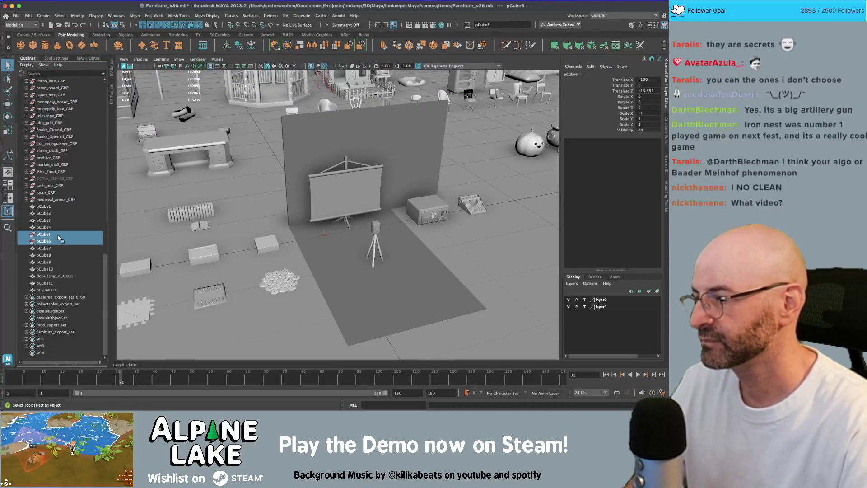
click(56, 221)
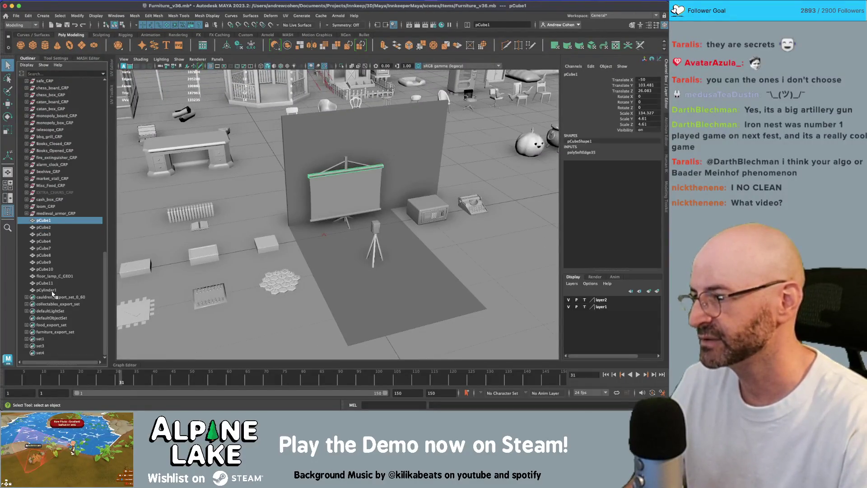
shift+click(52, 290)
key(w)
alt+drag(312, 251, 319, 250)
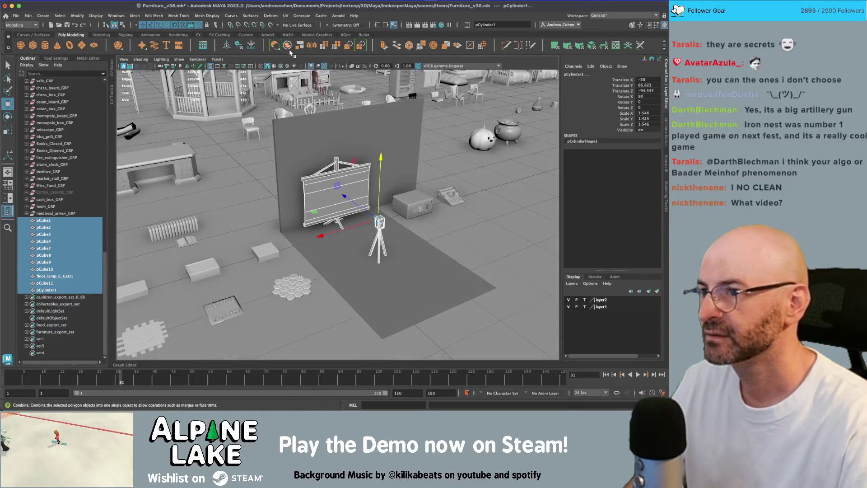
key(q)
- Select the tripod legs and inspect their material in the Attribute Editor
scroll(355, 206, up, 4)
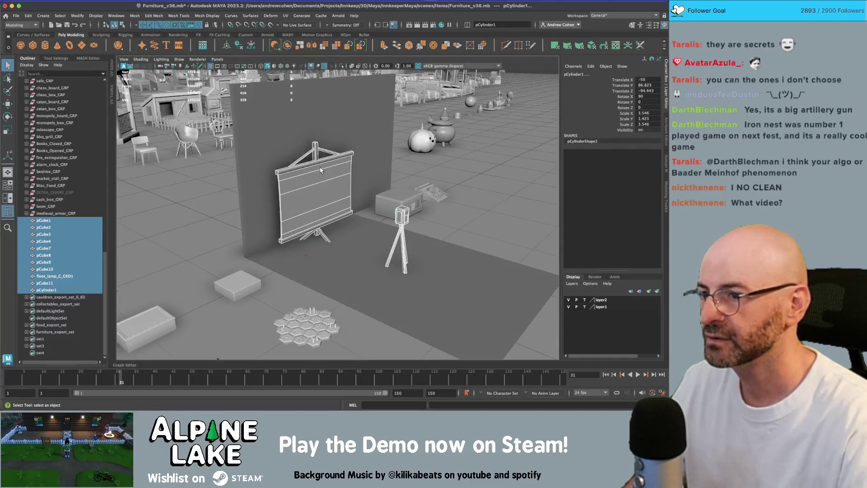
alt+drag(383, 207, 396, 226)
click(393, 228)
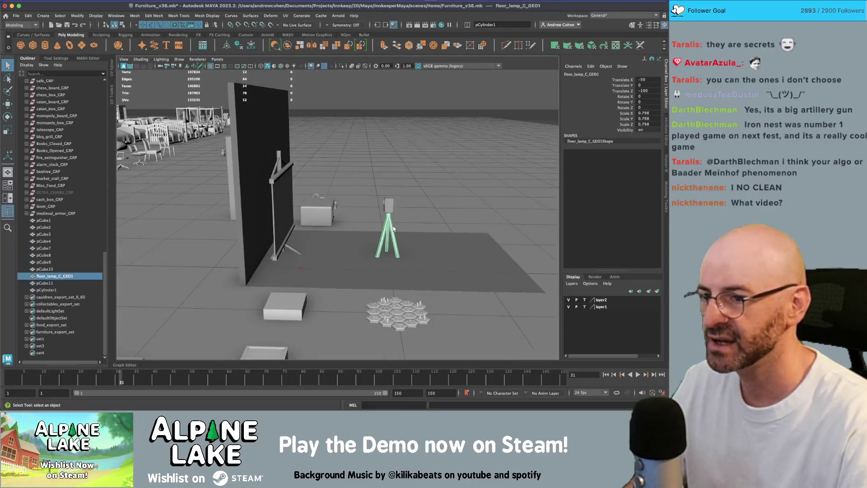
key(ctrl+a)
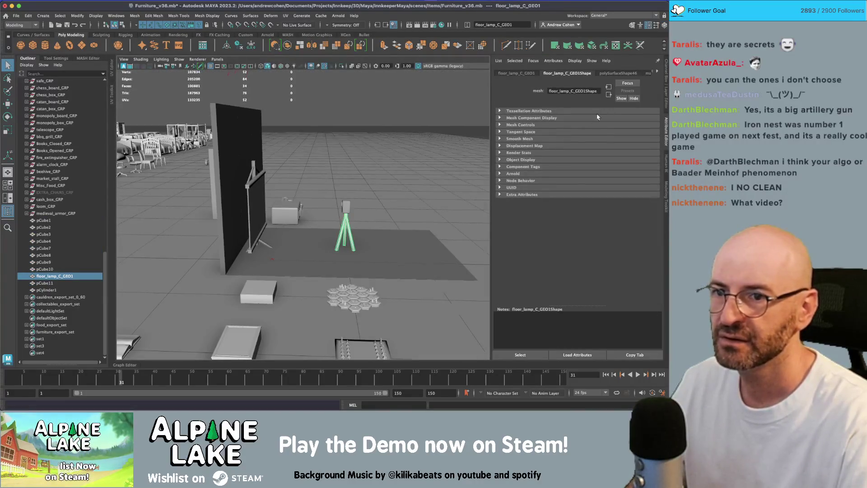
click(658, 72)
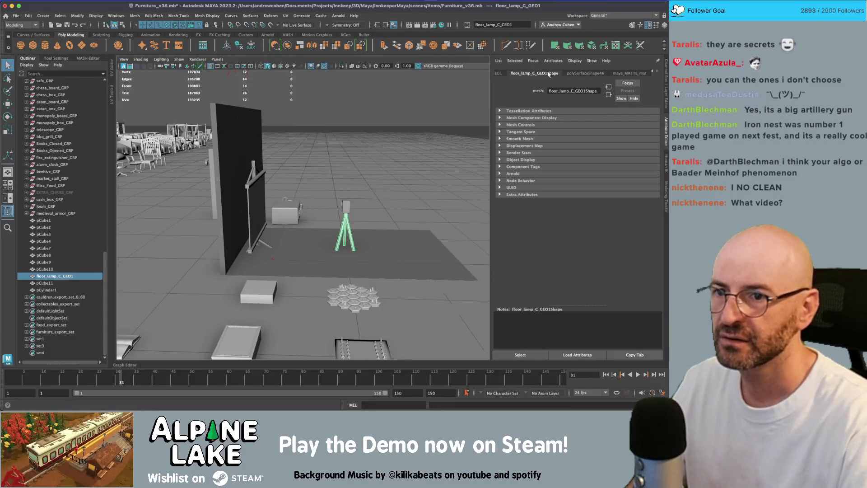
click(362, 233)
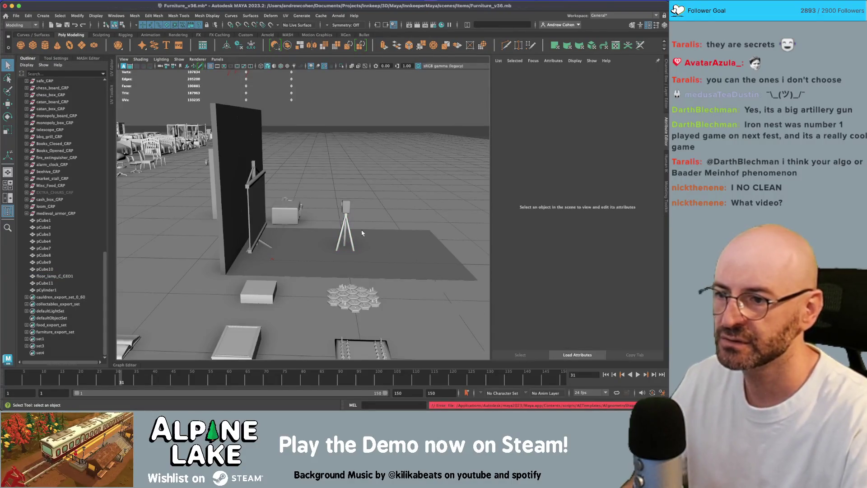
click(348, 224)
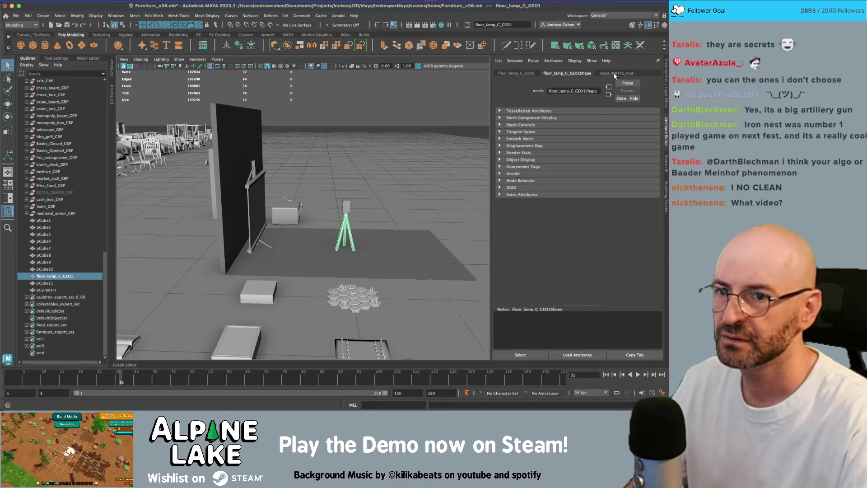
mouse_move(348, 224)
right_down()
mouse_move(348, 380)
mouse_move(359, 389)
mouse_move(430, 235)
mouse_move(426, 206)
mouse_move(427, 365)
right_up()
- Assign the existing shiny_soft_MAT to all pieces from pCube1 to pCylinder1
alt+drag(344, 222, 283, 195)
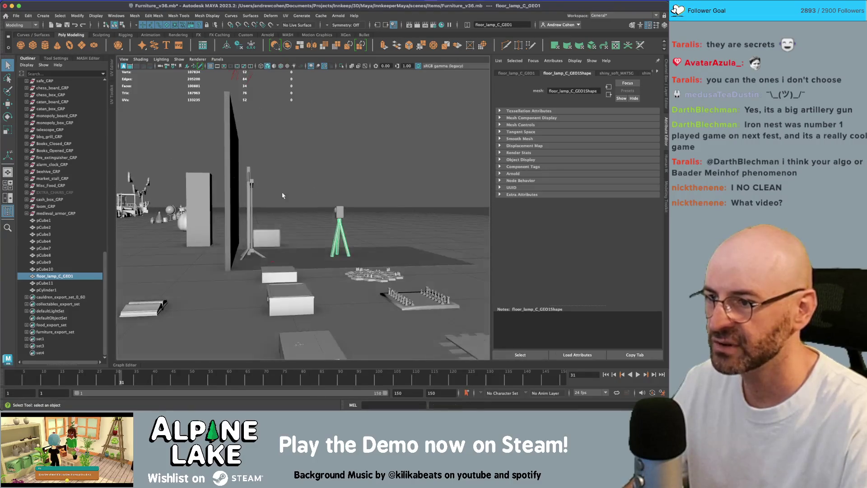
click(249, 181)
shift+click(56, 291)
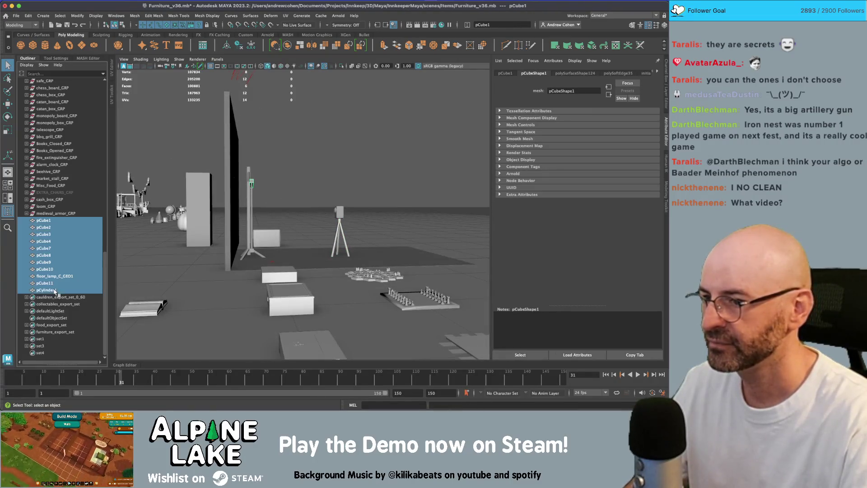
mouse_move(340, 194)
right_down()
mouse_move(341, 396)
mouse_move(361, 387)
mouse_move(416, 276)
mouse_move(416, 366)
right_up()
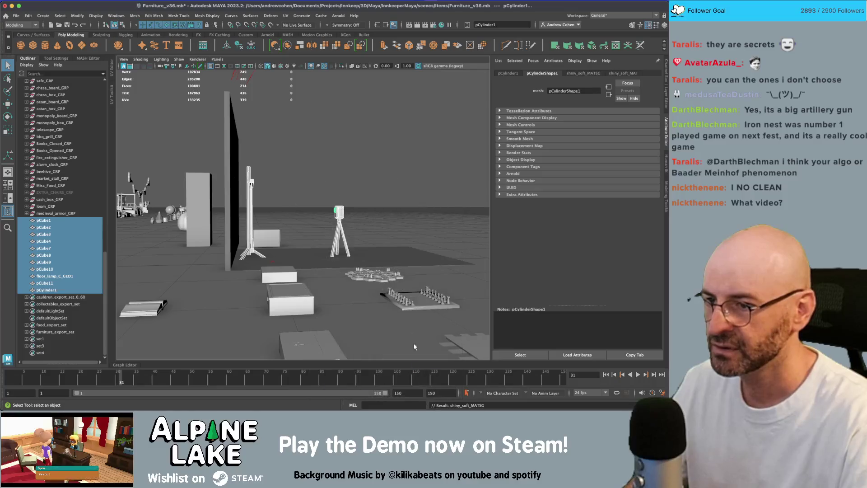
click(290, 192)
key(f)
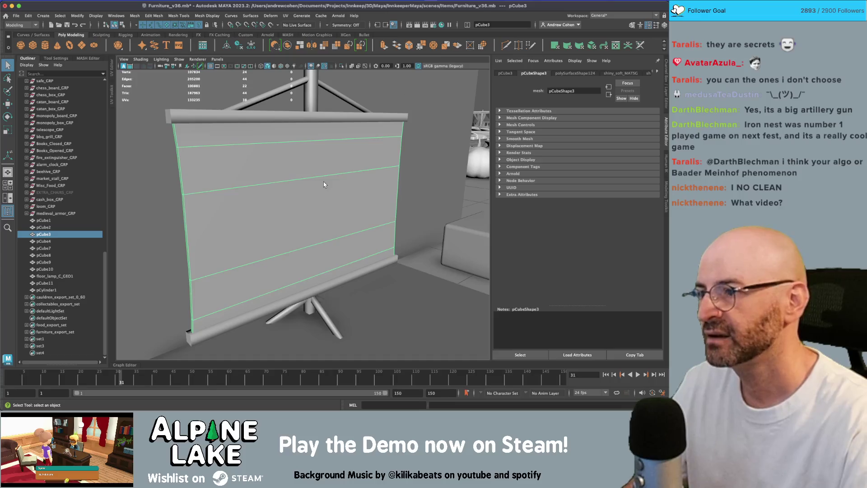
- Give the projector screen maya_MATTE_mat and duplicate it as pCube12
right_click(268, 180)
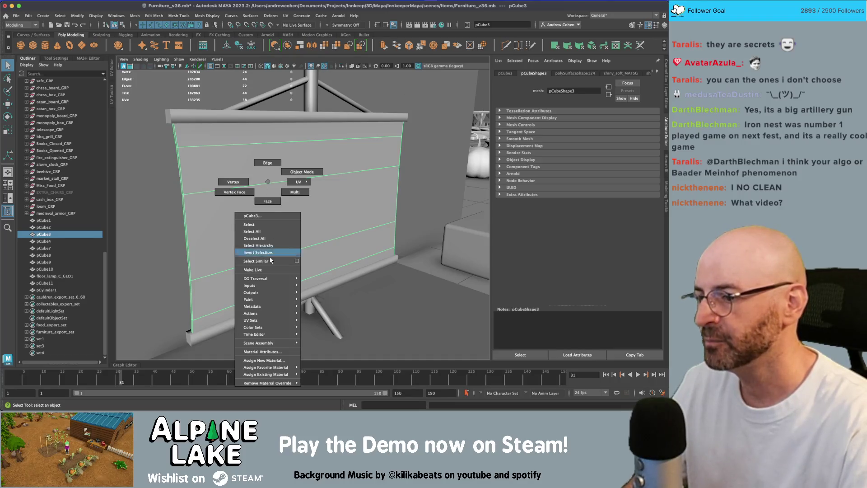
mouse_move(271, 374)
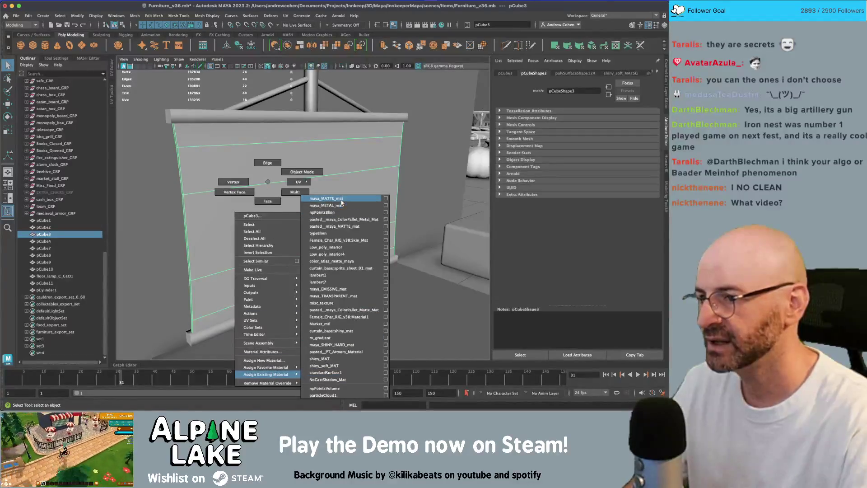
click(340, 199)
click(273, 184)
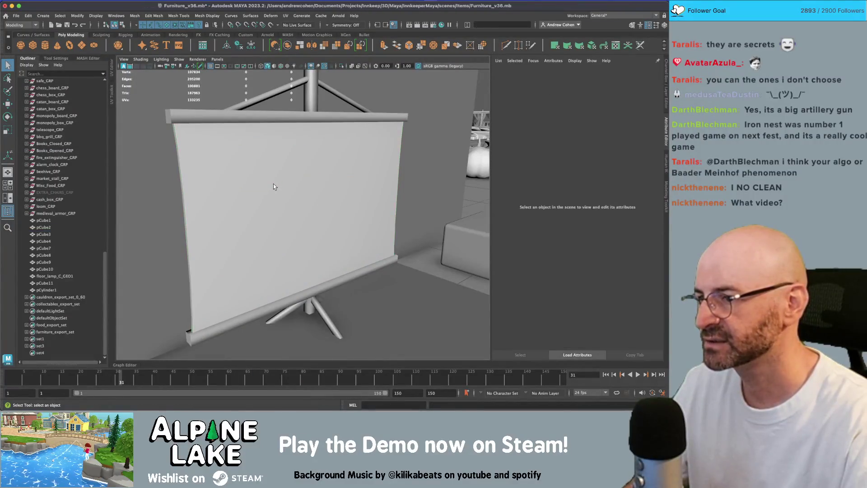
key(ctrl+d)
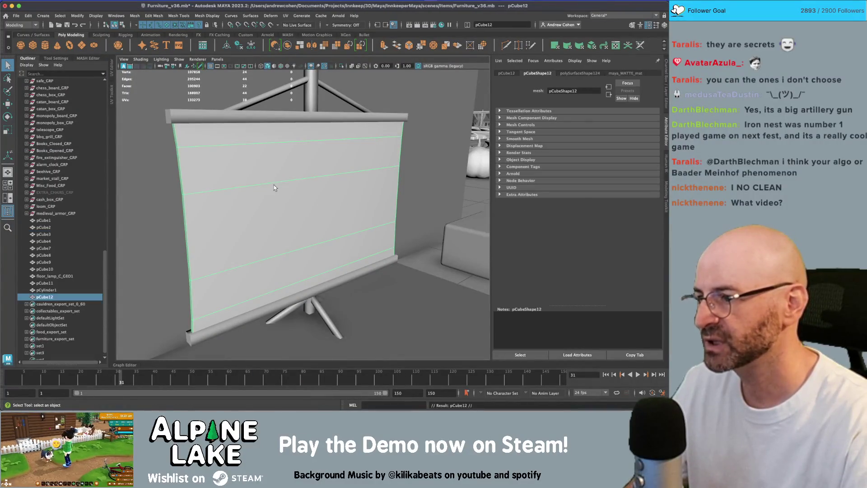
- Pick the screen's top and bottom face strips, then return to object selection
click(122, 25)
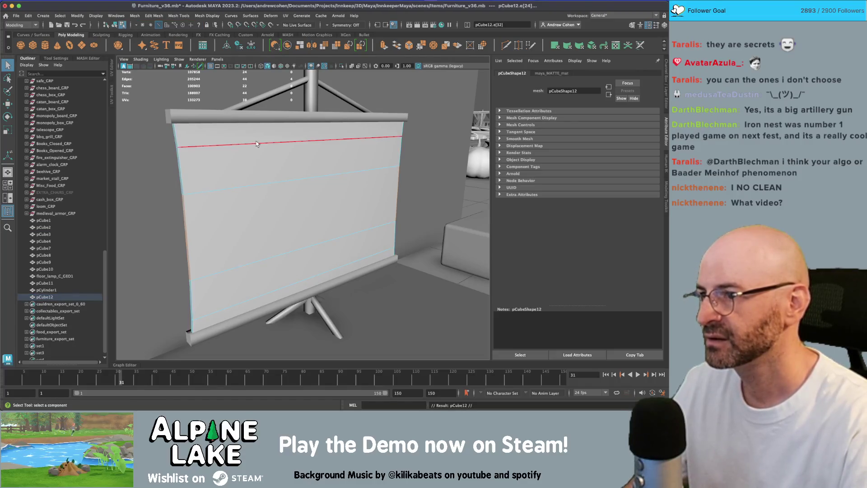
right_drag(262, 138, 264, 153)
click(271, 135)
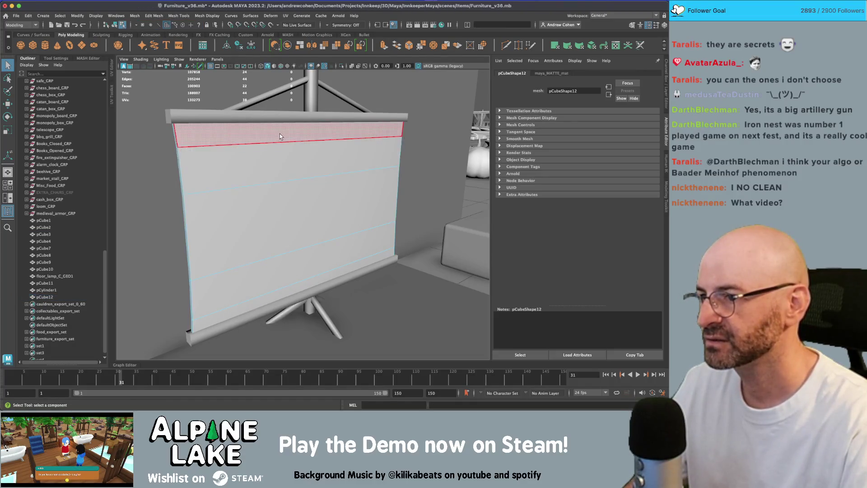
shift+double_click(281, 289)
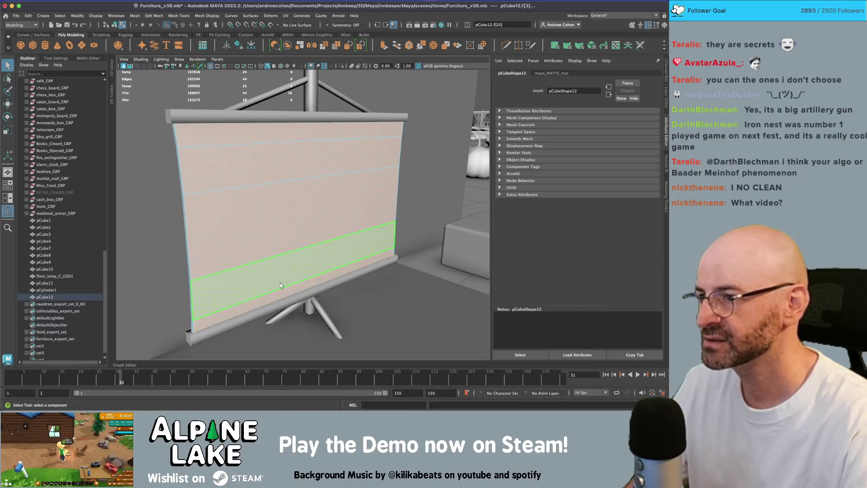
alt+drag(280, 283, 424, 324)
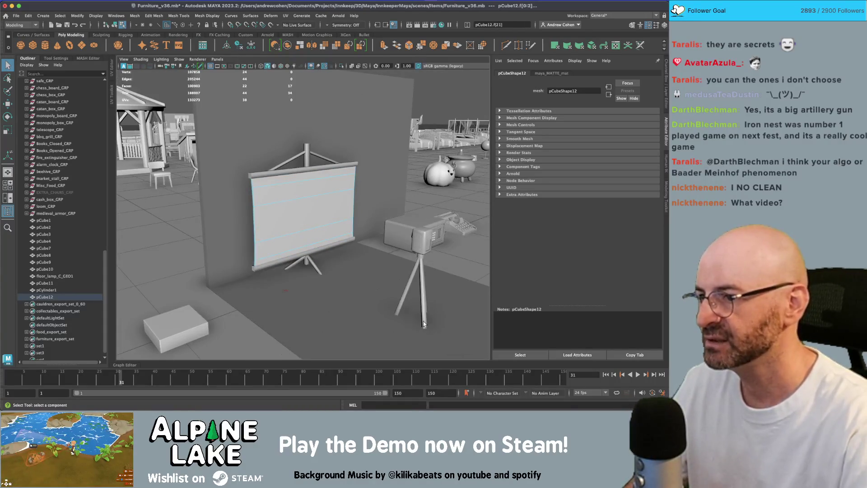
key(F8)
- Select and frame pCube12, then pick its vertical edges in edge mode
click(302, 195)
key(f)
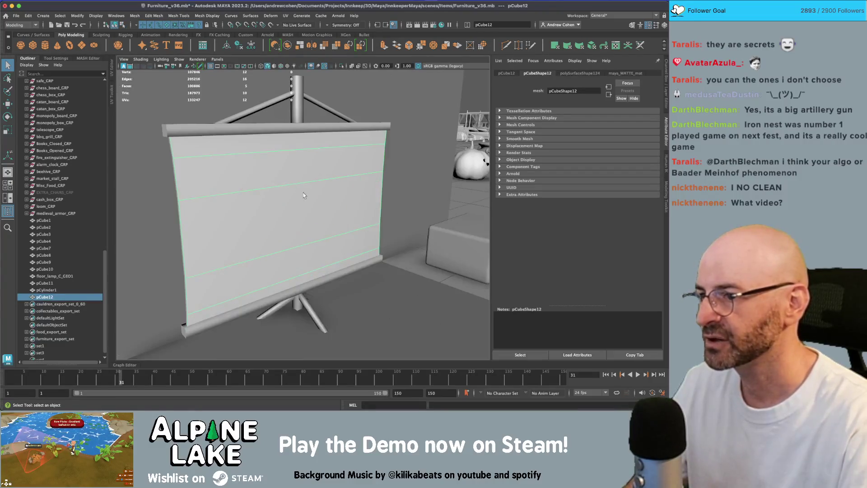
key(F8)
click(123, 25)
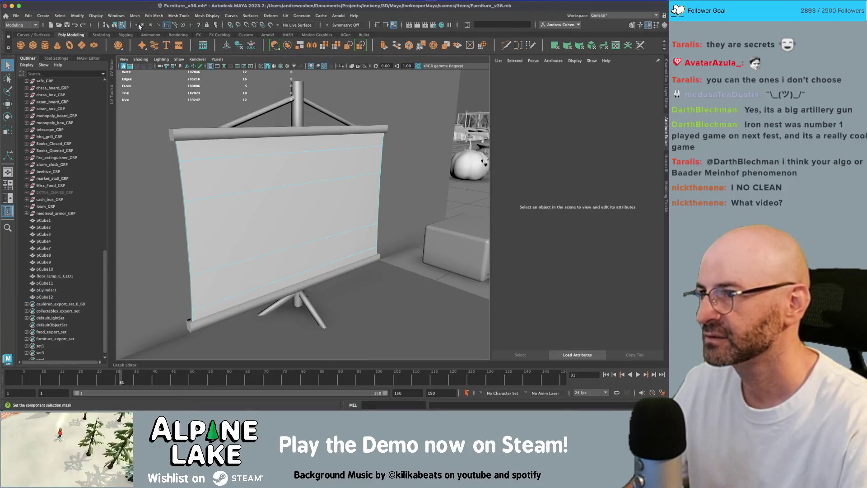
click(160, 25)
click(190, 183)
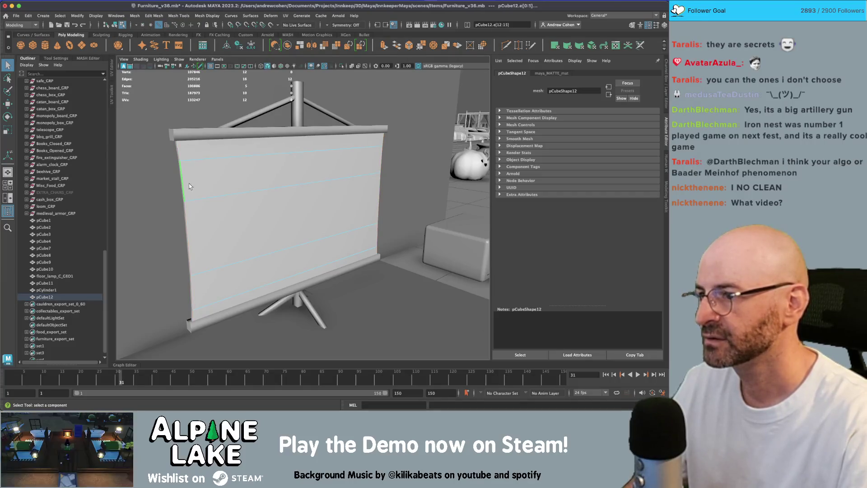
click(238, 251)
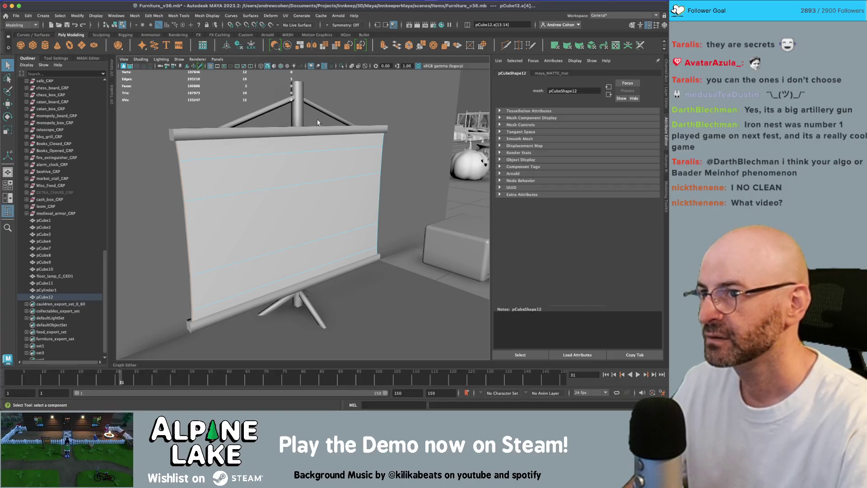
key(f)
- Turn on Object X symmetry for the screen mesh
click(359, 26)
click(342, 59)
key(r)
key(w)
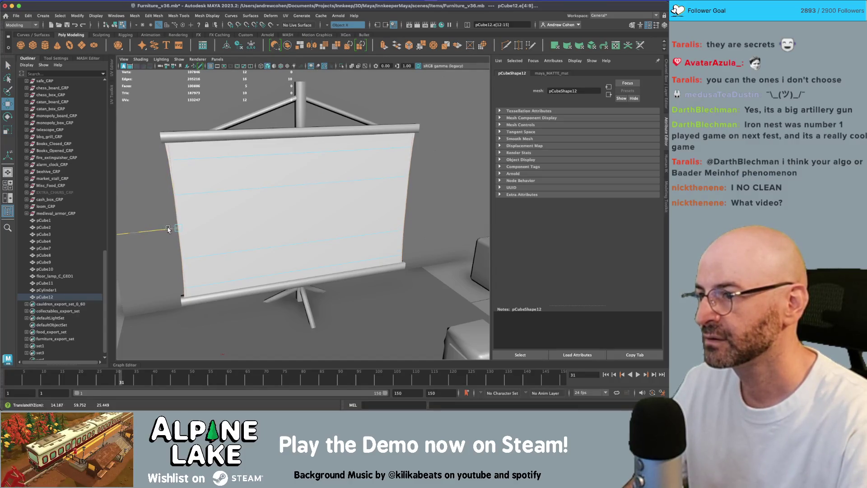
key(q)
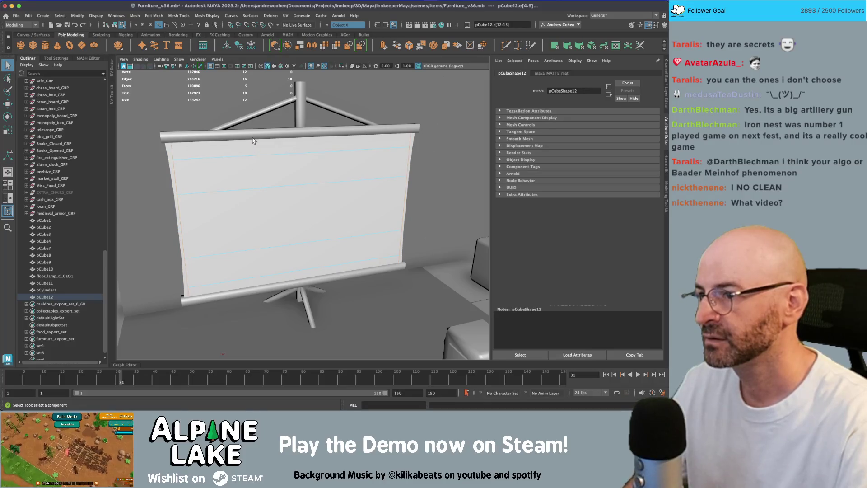
- Select the screen's top and bottom edges and scale them in Y to about 0.958
key(4)
click(239, 136)
shift+click(239, 297)
key(r)
drag(302, 153, 302, 169)
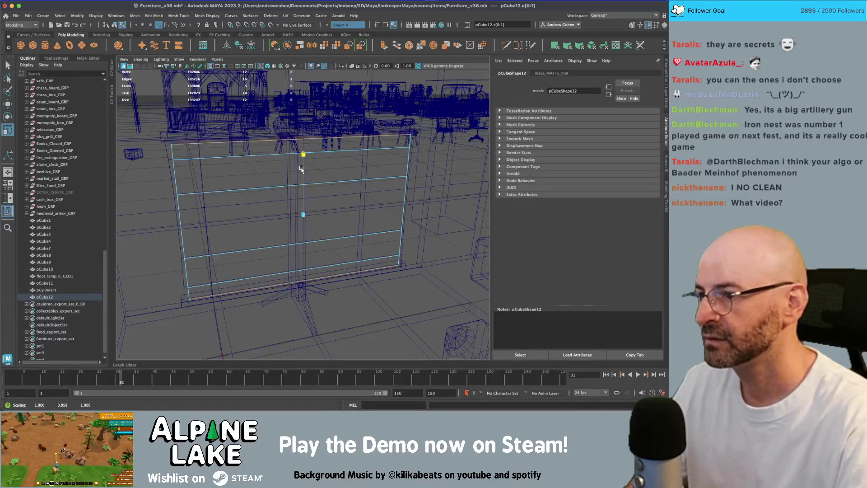
key(5)
- Return to object selection, undo a stray cube selection, and orbit to the screen's side
mouse_move(295, 165)
alt+mouse_down()
mouse_move(235, 158)
mouse_move(312, 176)
alt+mouse_up()
key(F8)
key(q)
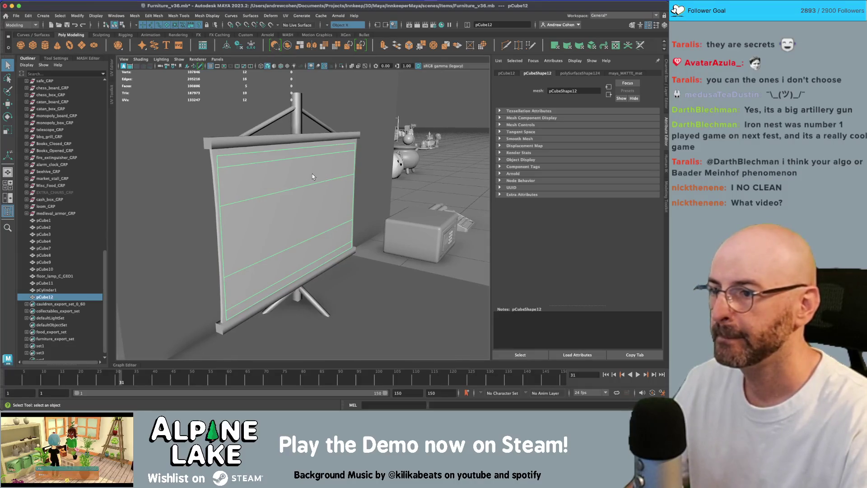
key(z)
key(z)
key(z)
key(z)
key(z)
key(z)
key(z)
key(z)
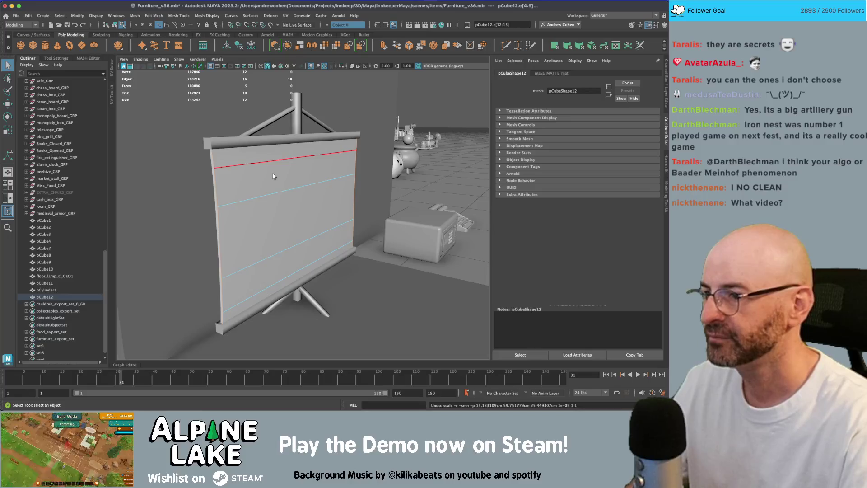
key(F8)
key(w)
mouse_move(263, 230)
alt+mouse_down()
mouse_move(271, 212)
mouse_move(294, 215)
mouse_move(296, 188)
alt+mouse_up()
- Combine pCube1 through pCube12 into a single mesh, pCube13
scroll(274, 205, up, 5)
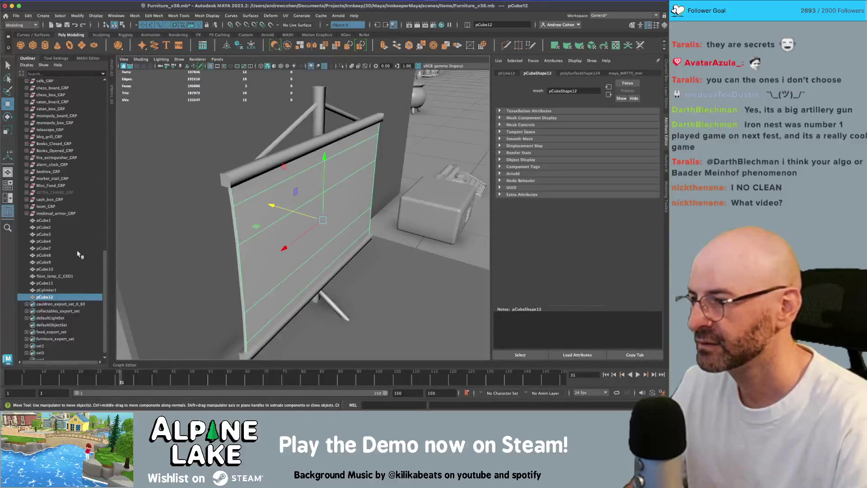
shift+click(58, 221)
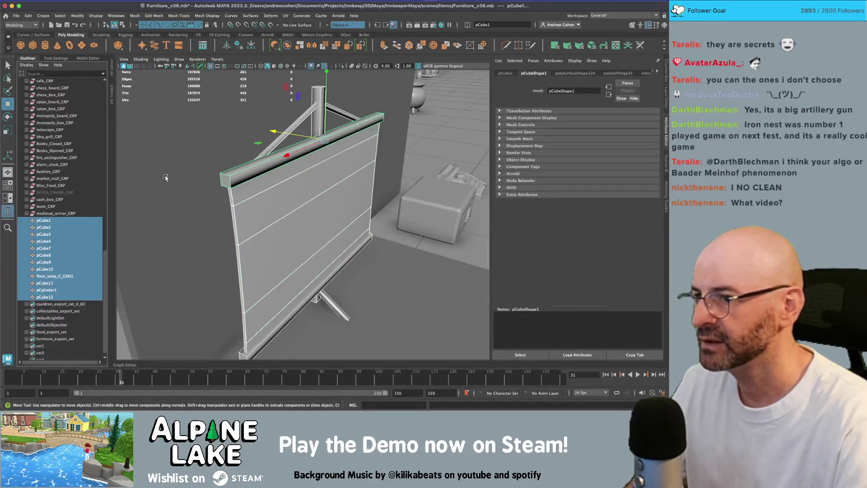
click(287, 46)
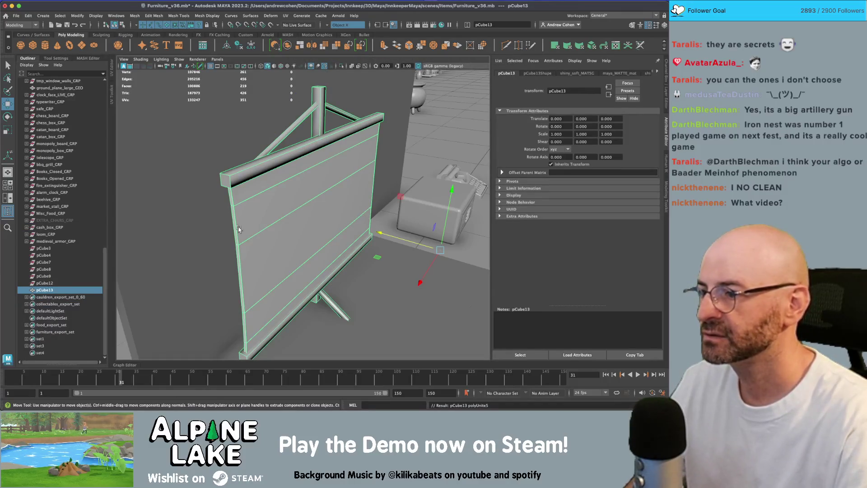
- Delete the leftover empty pCube3–pCube12 transforms and reselect pCube13 in object mode
click(45, 283)
shift+click(54, 248)
key(Delete)
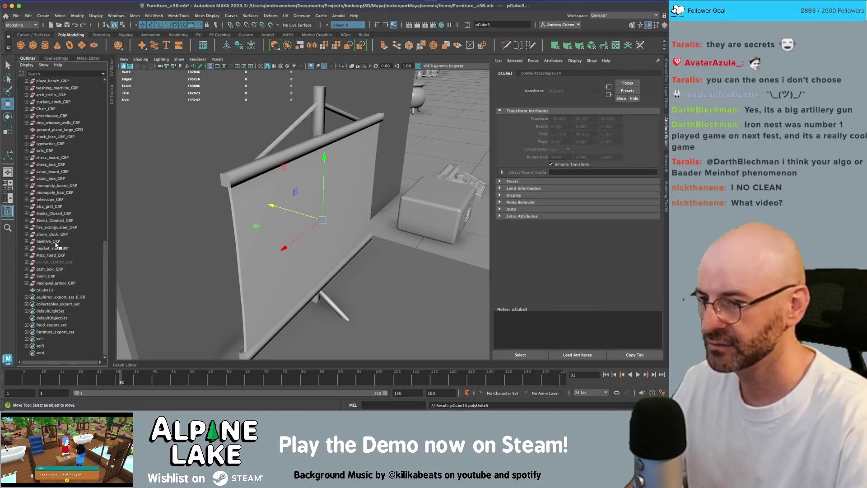
click(45, 290)
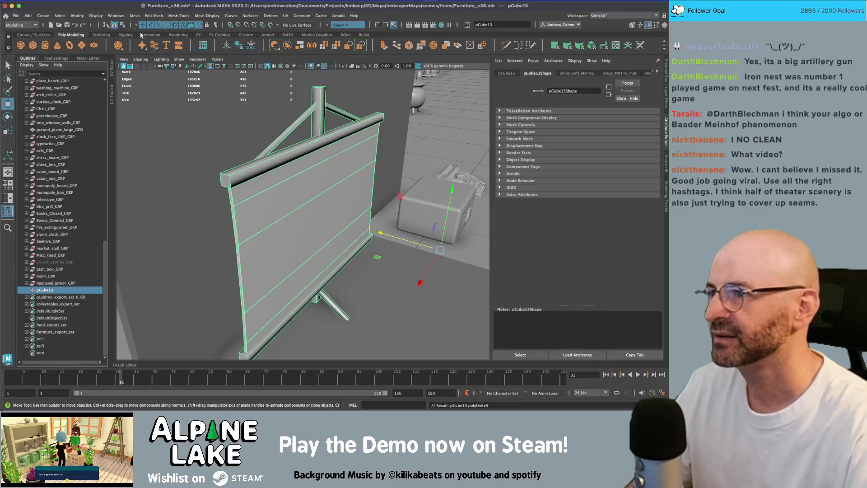
click(122, 25)
click(116, 25)
key(q)
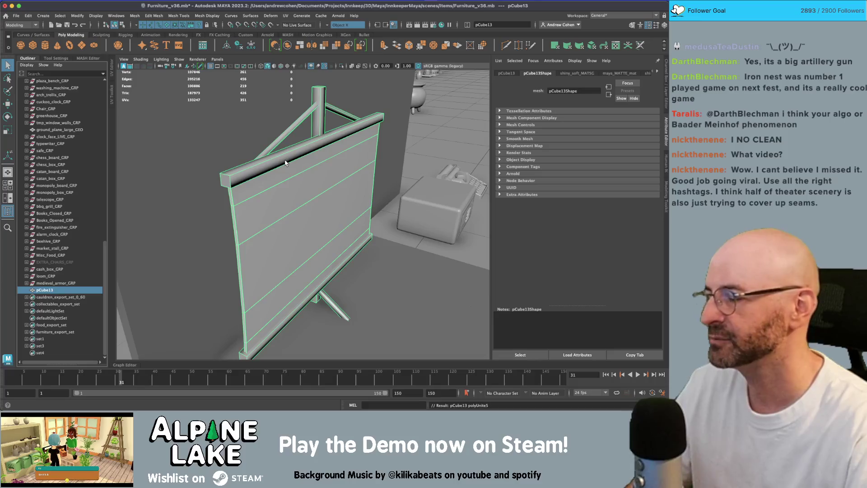
right_drag(299, 171, 303, 185)
alt+drag(277, 184, 320, 186)
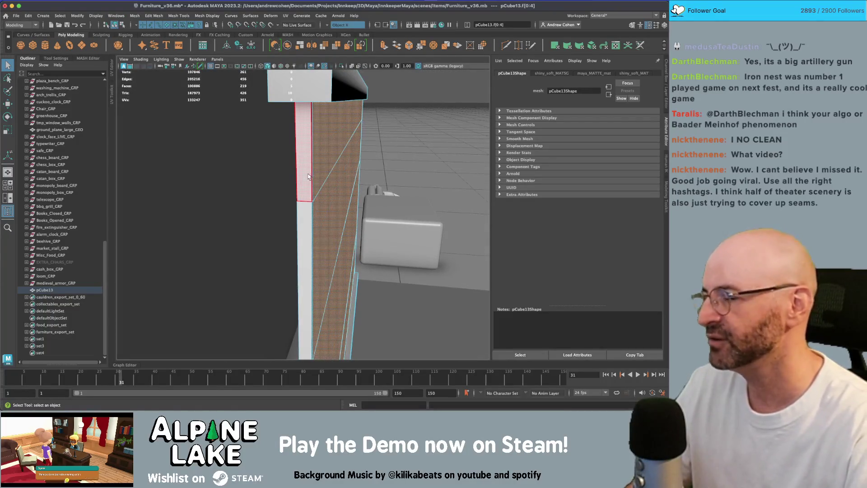
mouse_move(313, 174)
alt+mouse_down()
mouse_move(269, 161)
mouse_move(316, 152)
alt+mouse_up()
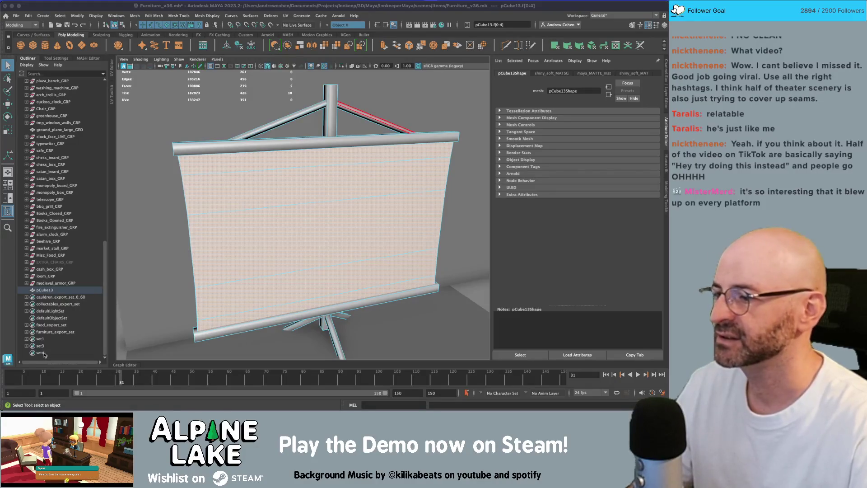
- Delete the leftover set4 and return to whole-object selection mode
click(44, 353)
key(Delete)
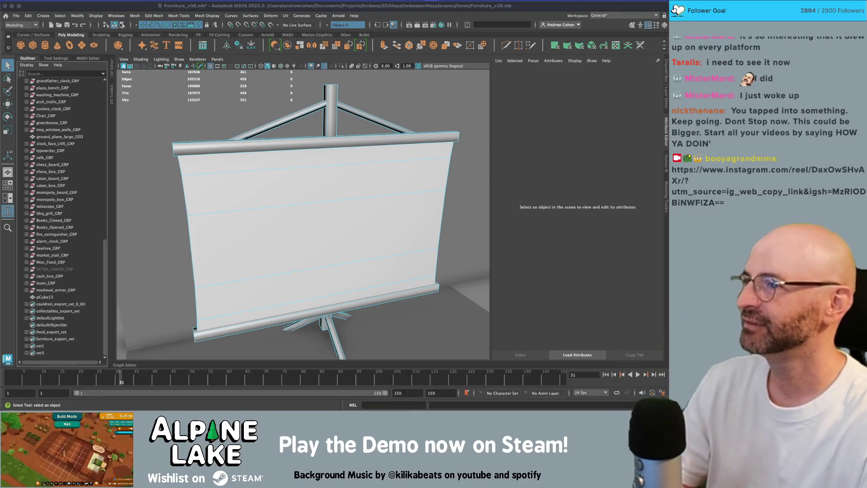
click(121, 24)
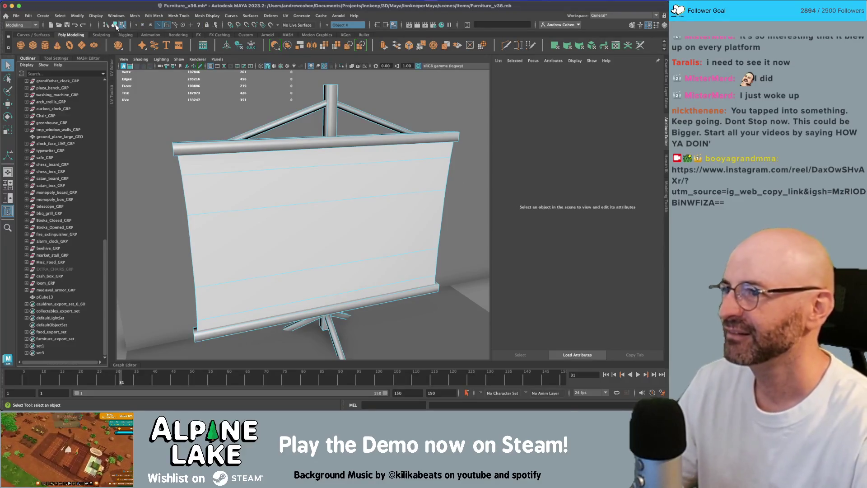
click(116, 26)
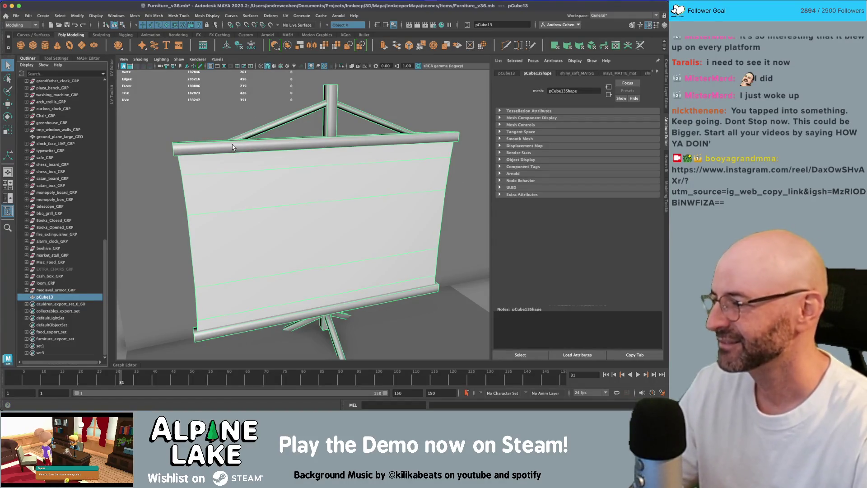
- Rename the combined mesh pCube13 to outdoor_projector_GEO
alt+drag(238, 168, 285, 161)
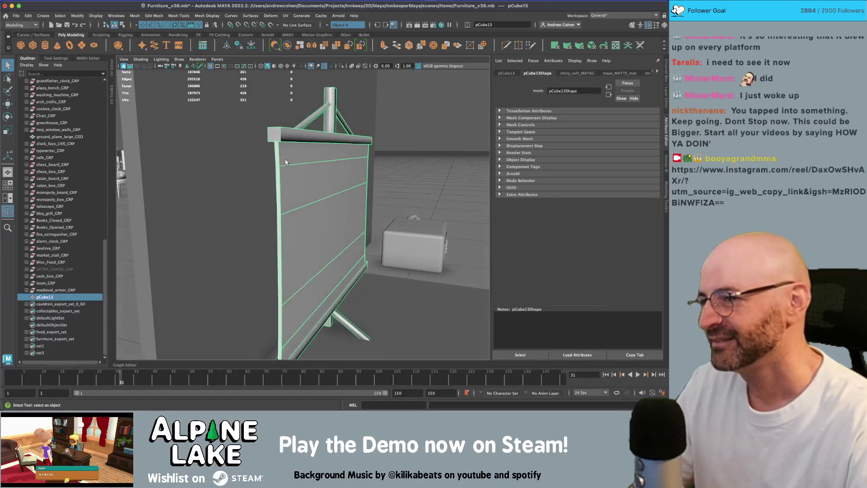
double_click(50, 297)
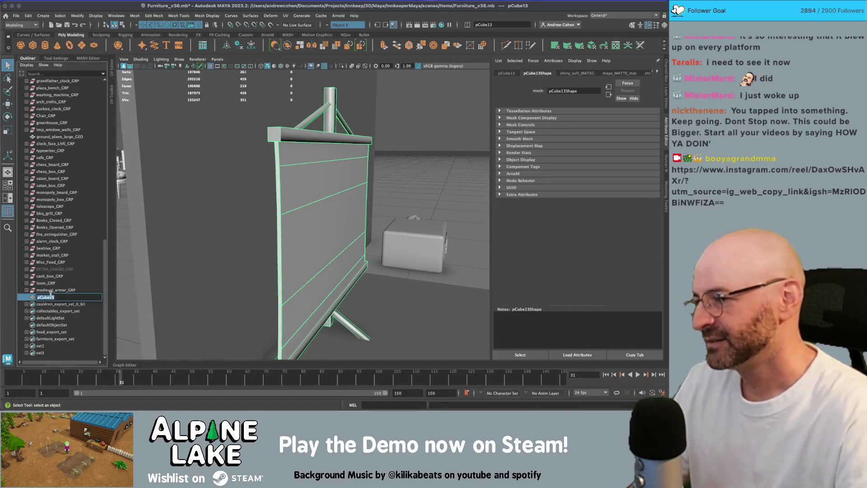
text(projector_)
key(ctrl+a)
text(outdoo)
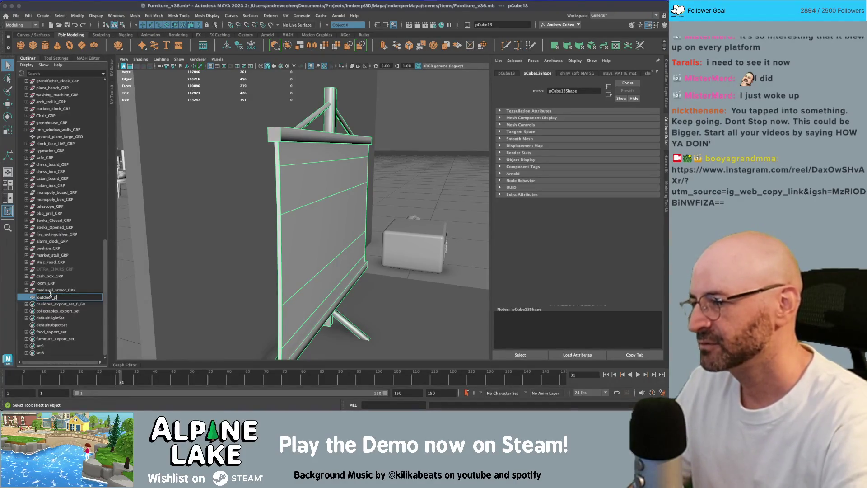
text(r_projector_GEO)
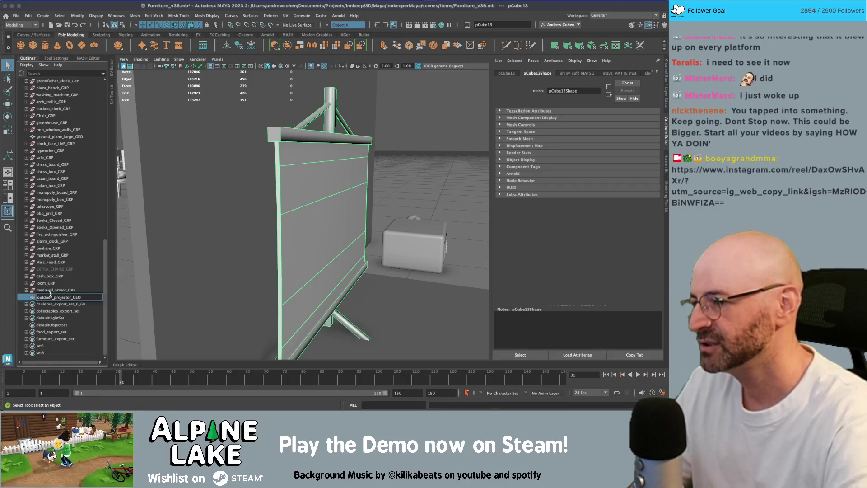
key(Return)
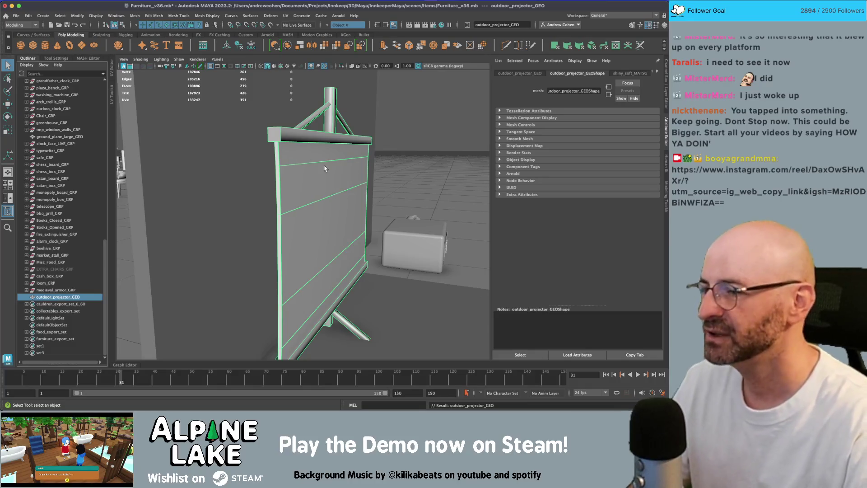
- Deselect the mesh and orbit to view the screen beside the boxy projector
scroll(325, 179, down, 10)
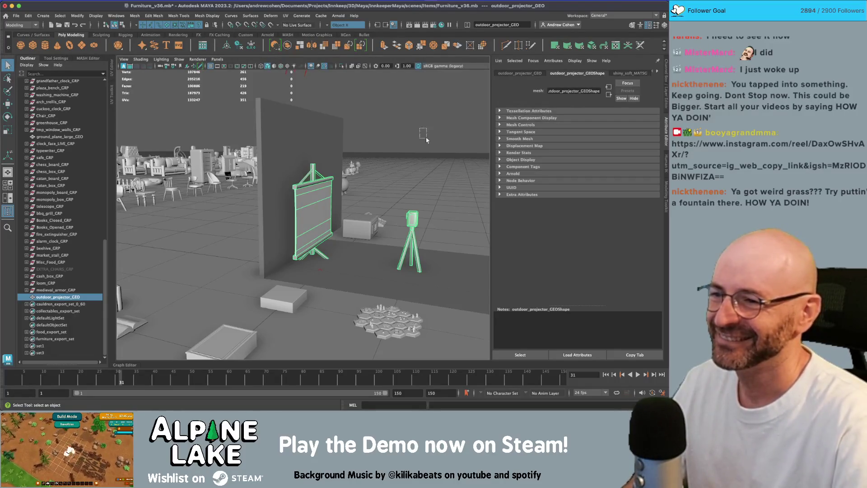
click(378, 180)
scroll(301, 200, up, 5)
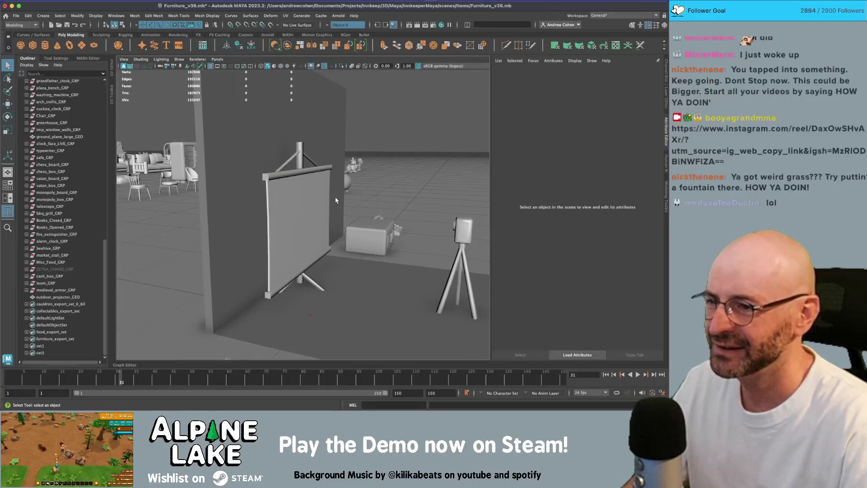
alt+drag(357, 194, 318, 198)
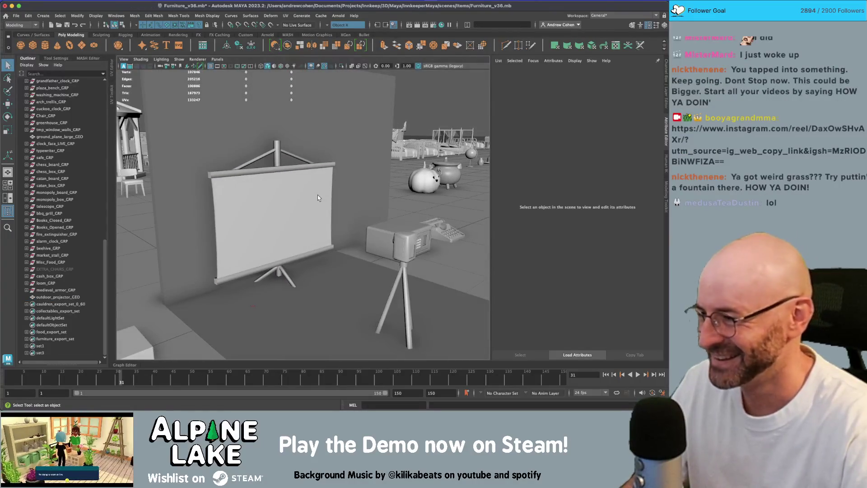
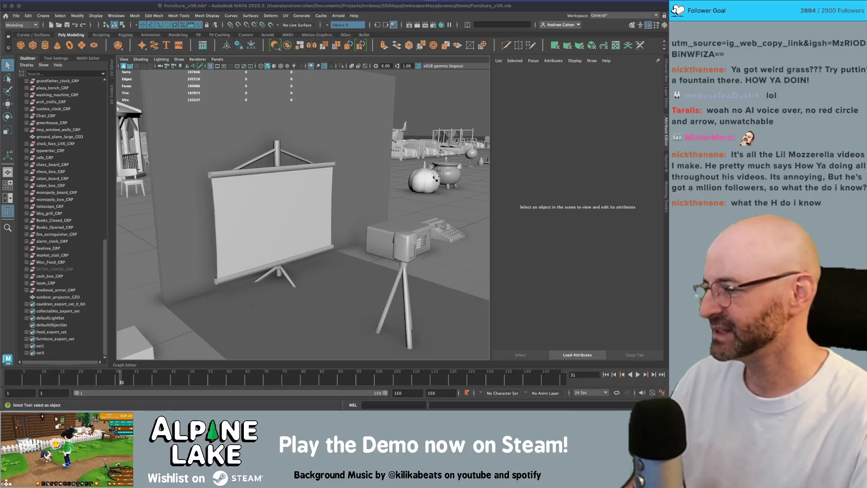
- Show outdoor_projector_GEO textured beside the UV Editor and planar-project its screen faces
click(313, 4)
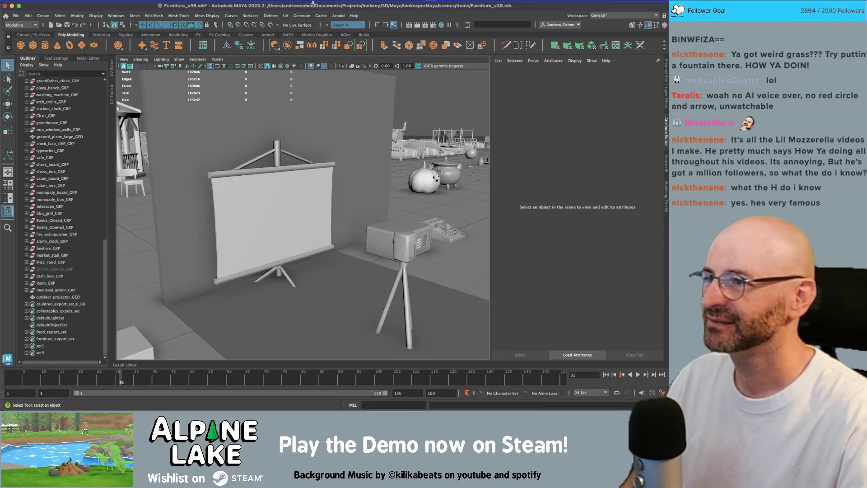
scroll(331, 132, down, 5)
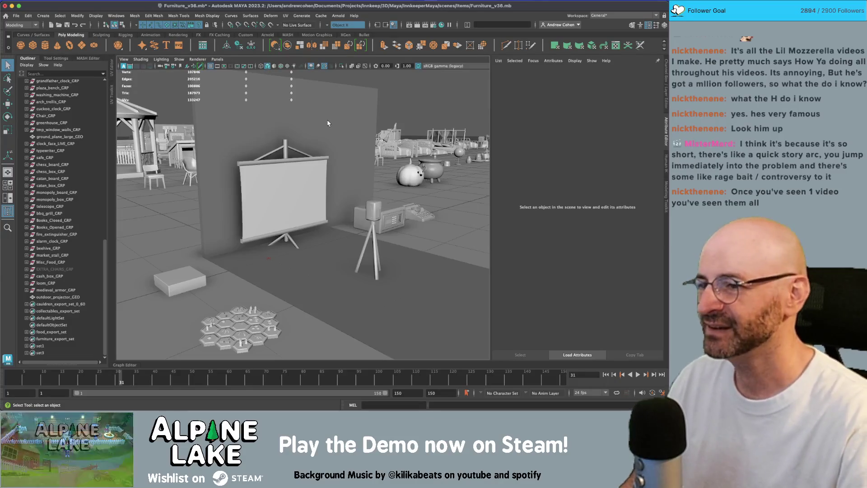
scroll(276, 174, up, 3)
click(296, 168)
key(6)
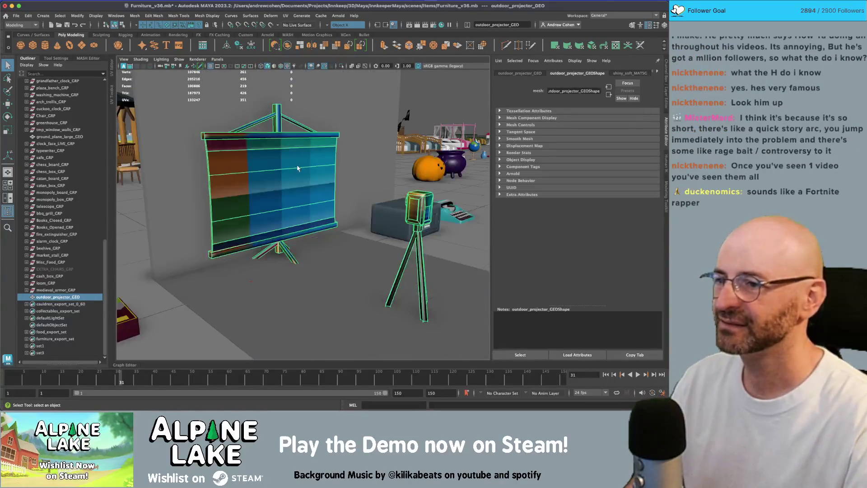
key(space)
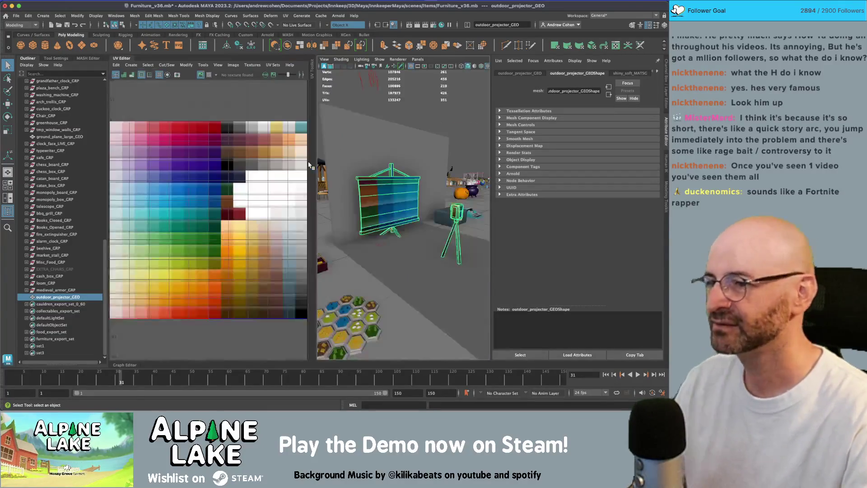
right_drag(228, 215, 237, 244)
click(391, 204)
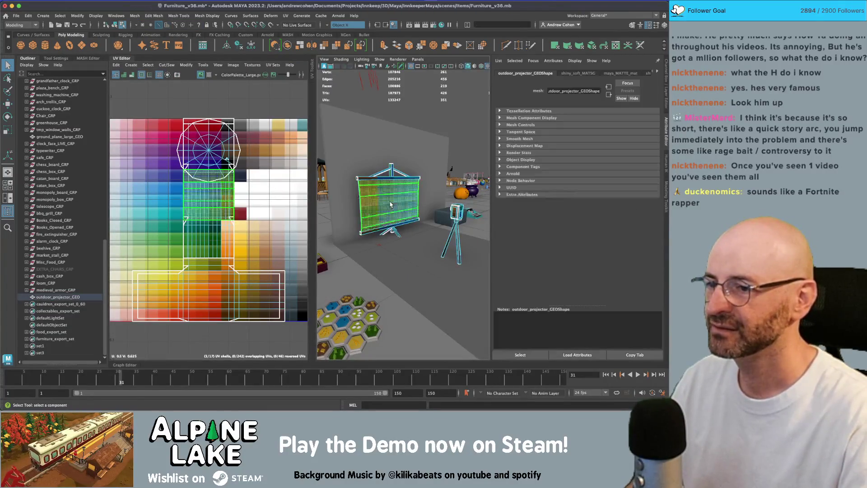
click(131, 65)
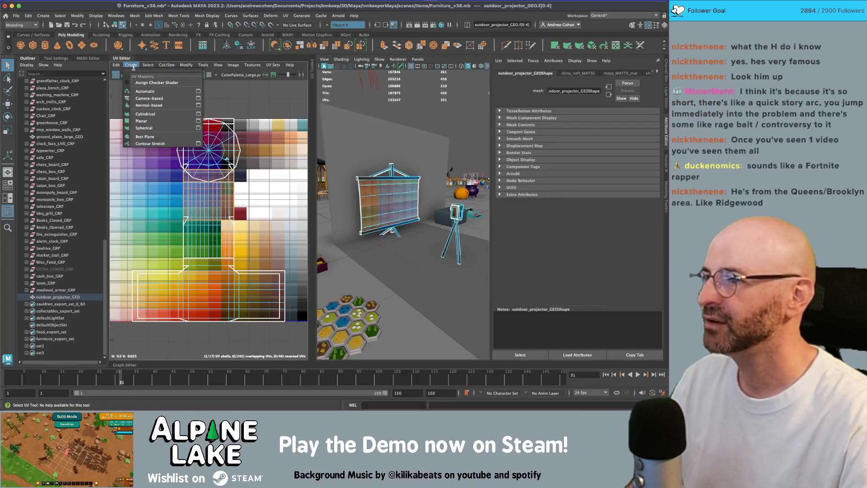
click(147, 121)
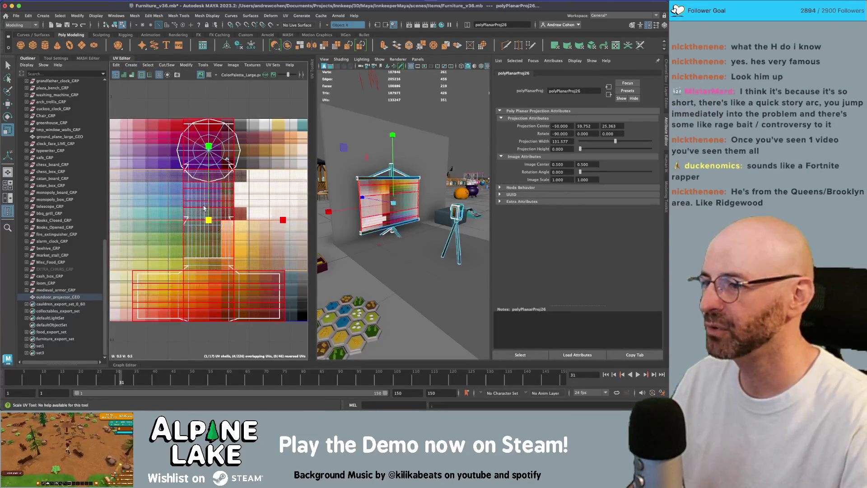
- Select a second group of projector faces and planar-project their UVs, undoing a trial scale
scroll(204, 208, down, 2)
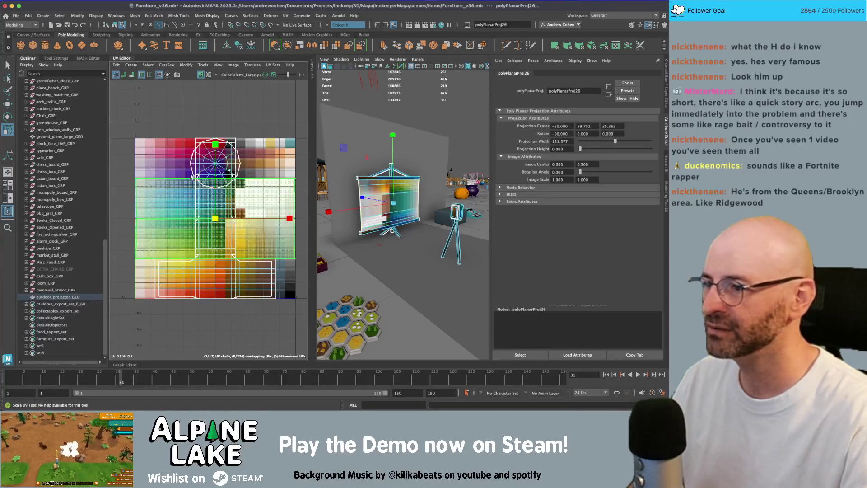
scroll(192, 176, up, 2)
key(q)
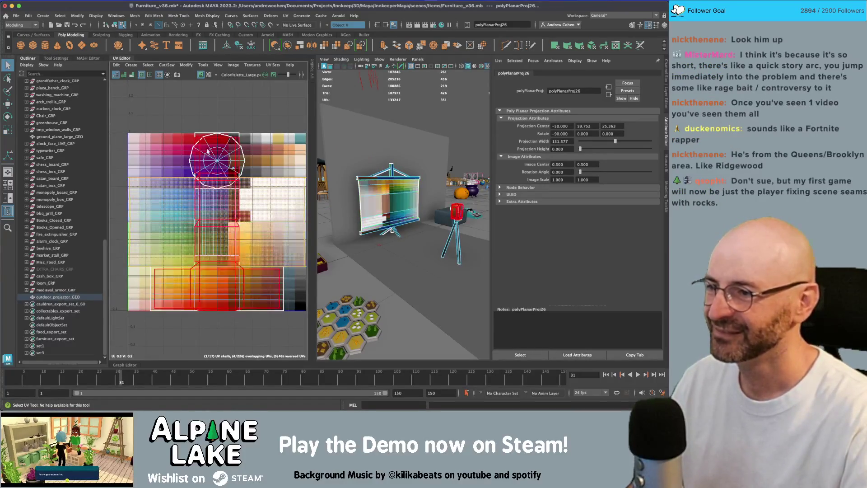
scroll(207, 151, down, 2)
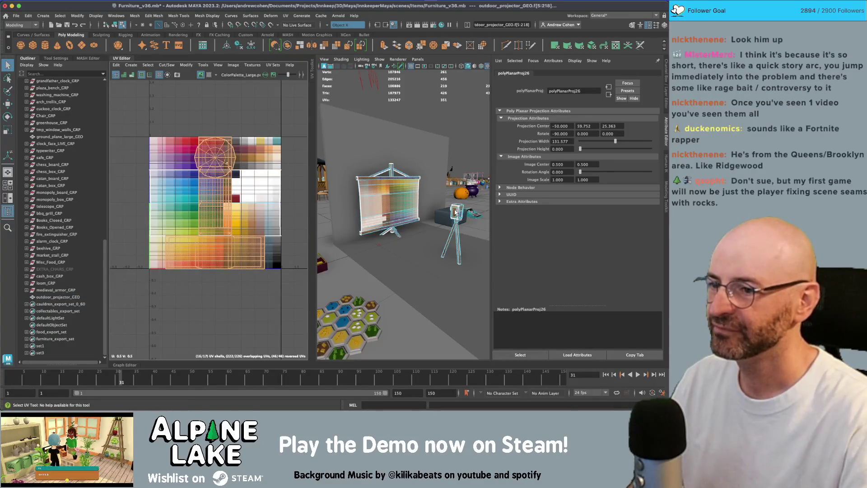
click(385, 176)
drag(329, 134, 430, 246)
click(131, 65)
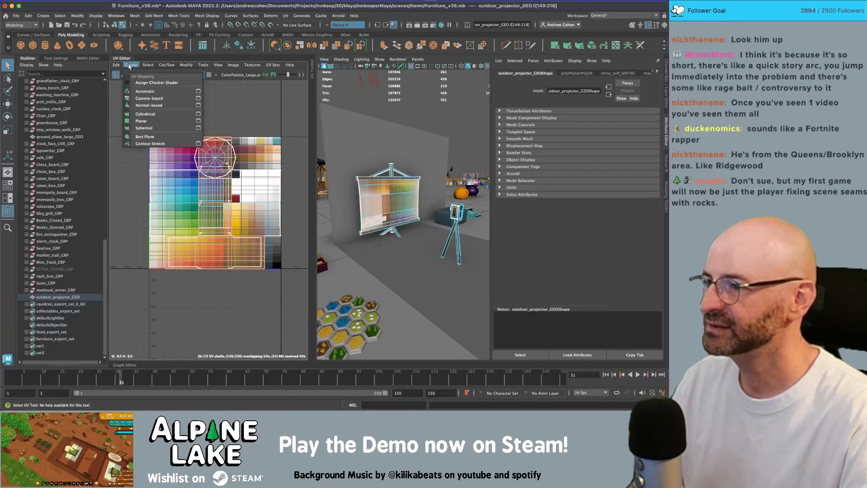
click(150, 115)
drag(216, 209, 222, 213)
key(ctrl+z)
key(w)
click(131, 65)
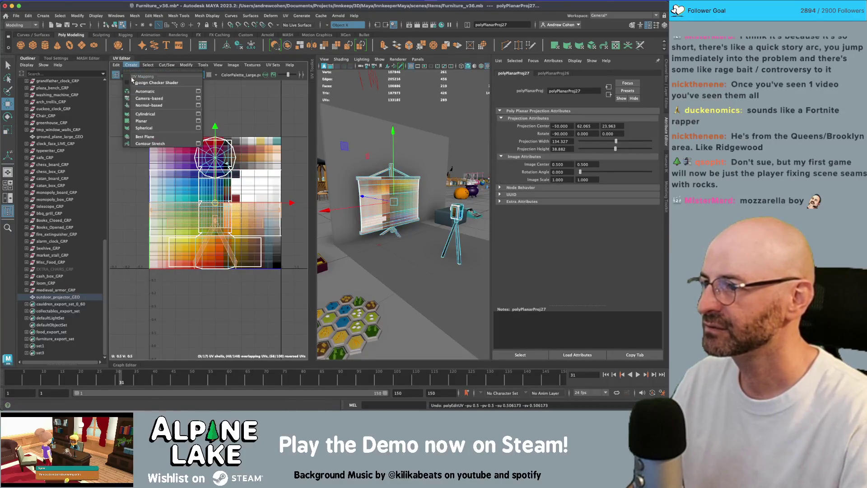
- Re-project the screen UVs from the Z axis and shrink the shell toward the white palette area
click(201, 117)
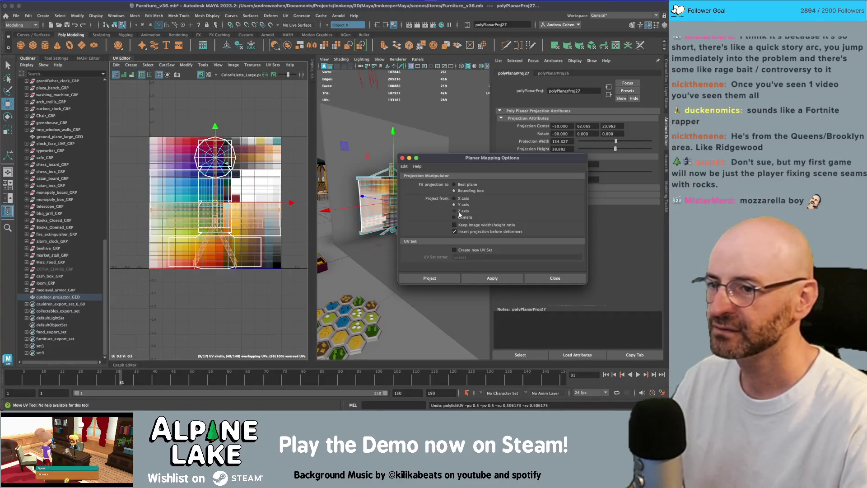
click(491, 278)
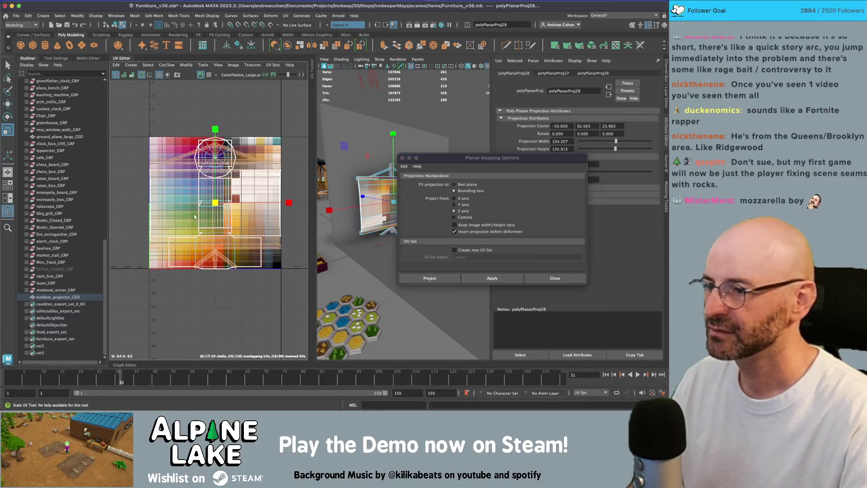
key(r)
mouse_move(215, 203)
mouse_down()
mouse_move(282, 157)
mouse_move(258, 117)
mouse_up()
key(w)
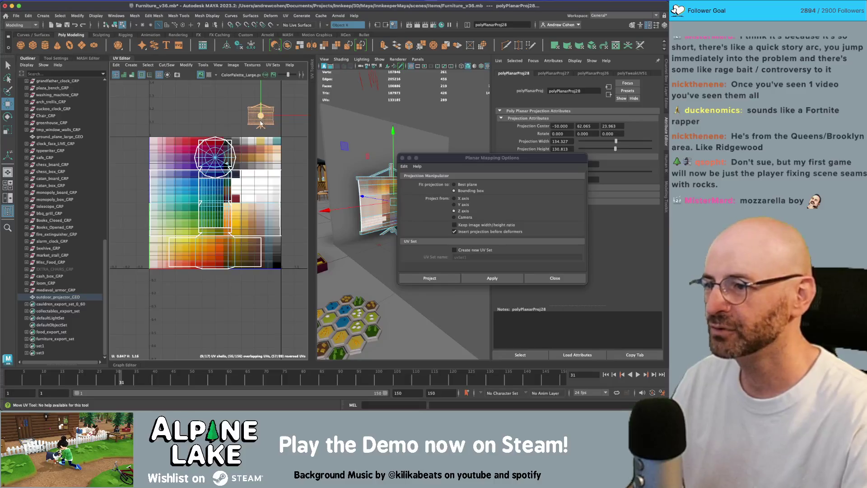
- Close the planar mapping options and orbit in to inspect the camera tripod's faces
drag(479, 158, 493, 201)
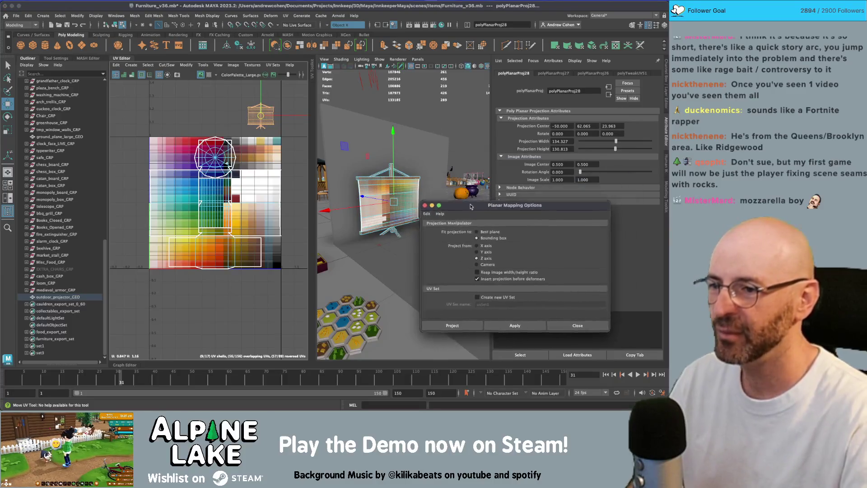
click(418, 201)
mouse_move(420, 203)
alt+mouse_down()
mouse_move(432, 199)
mouse_move(412, 188)
alt+mouse_up()
key(q)
mouse_move(372, 128)
mouse_down()
mouse_move(430, 179)
mouse_move(427, 156)
mouse_up()
click(248, 150)
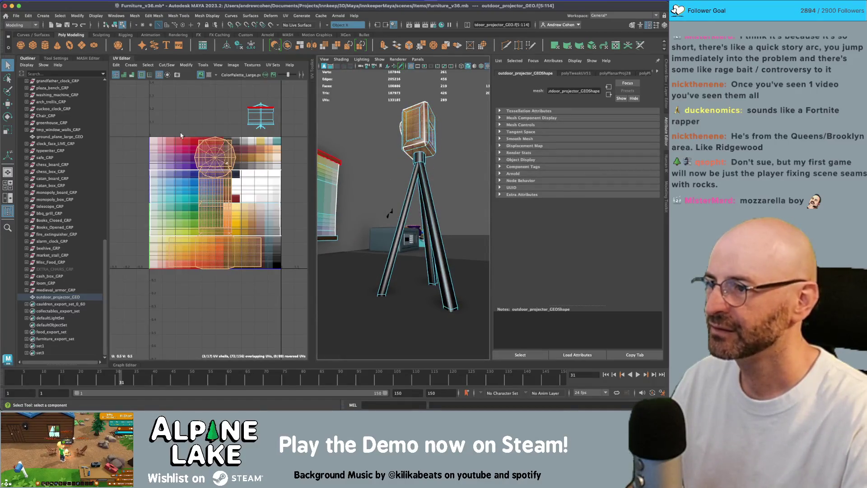
- Planar-map the camera head faces and move their shrunken UV shell to the palette's top edge
shift+right_drag(181, 136, 241, 199)
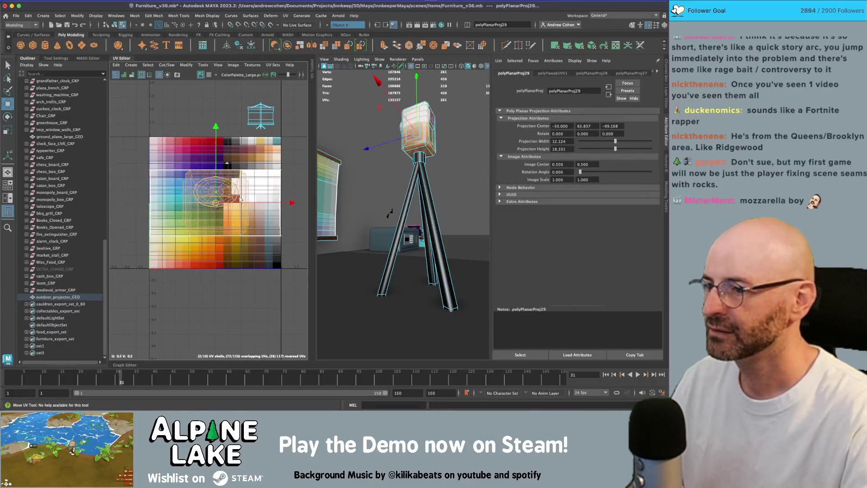
key(r)
drag(241, 199, 235, 207)
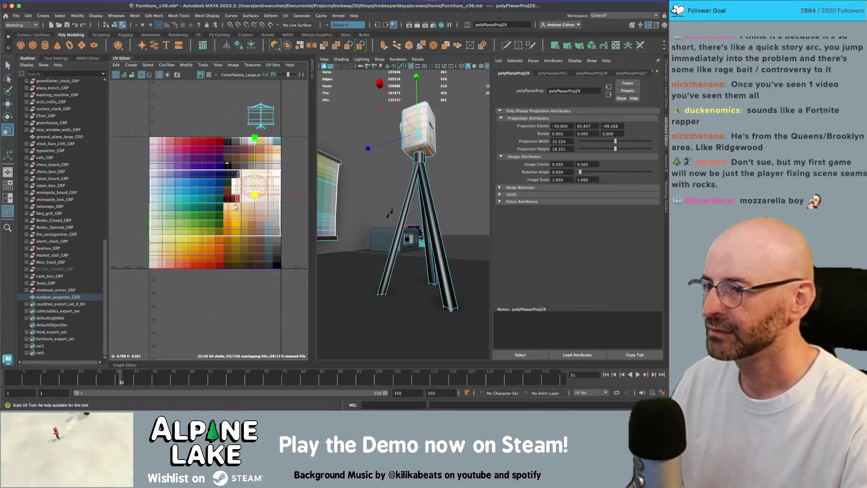
key(w)
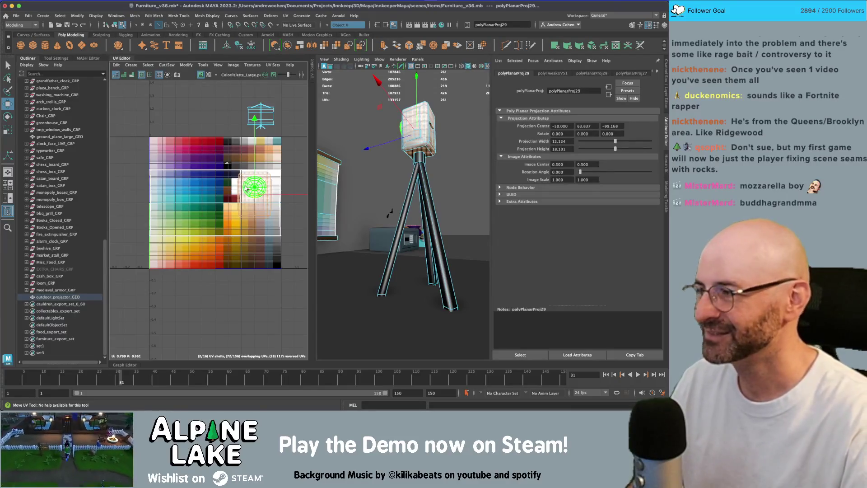
click(254, 190)
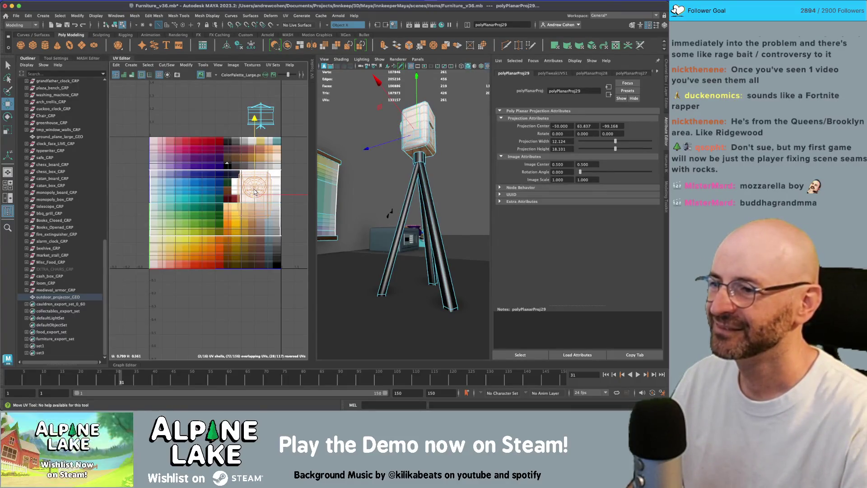
key(r)
drag(235, 206, 226, 182)
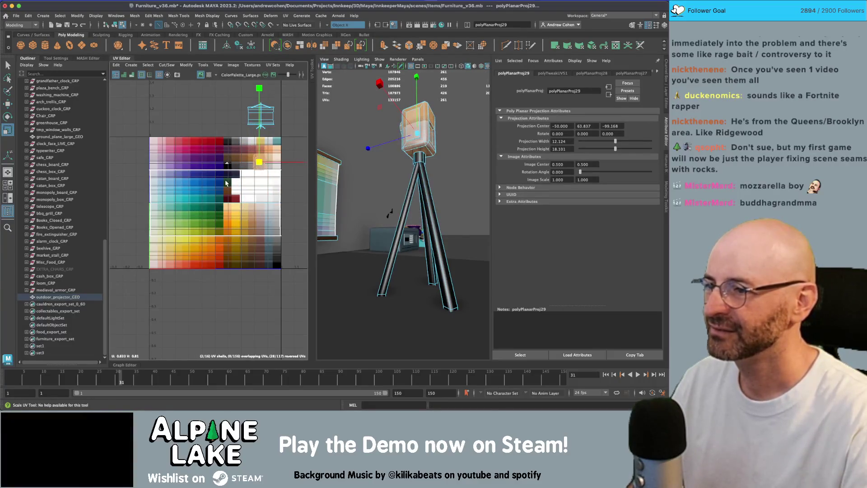
key(w)
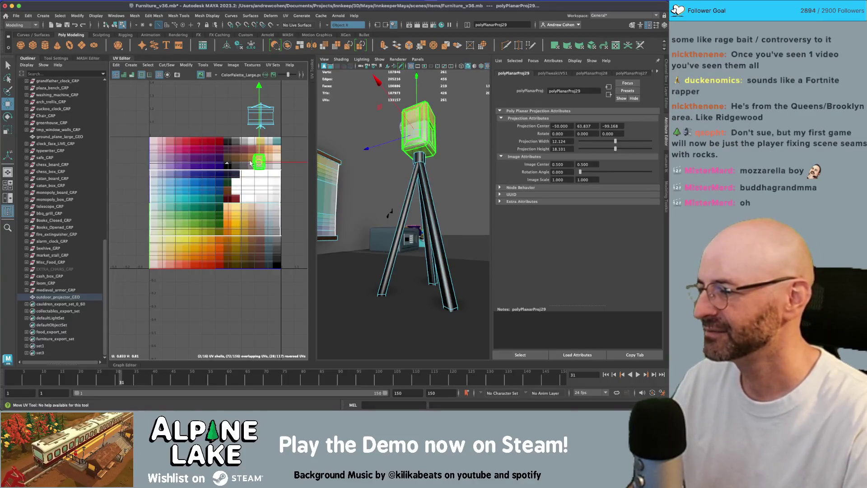
scroll(264, 168, up, 5)
key(r)
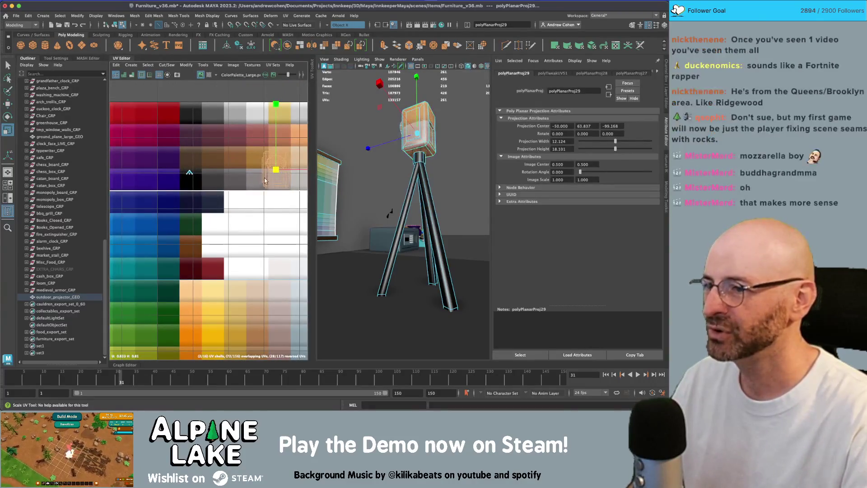
key(w)
mouse_move(273, 176)
mouse_down()
mouse_move(224, 86)
mouse_move(296, 138)
mouse_move(301, 154)
mouse_up()
- Move the projector screen UV shell down-left and narrow it horizontally
key(q)
key(w)
mouse_move(256, 122)
mouse_down()
mouse_move(233, 144)
mouse_move(216, 143)
mouse_move(232, 145)
mouse_up()
key(r)
key(w)
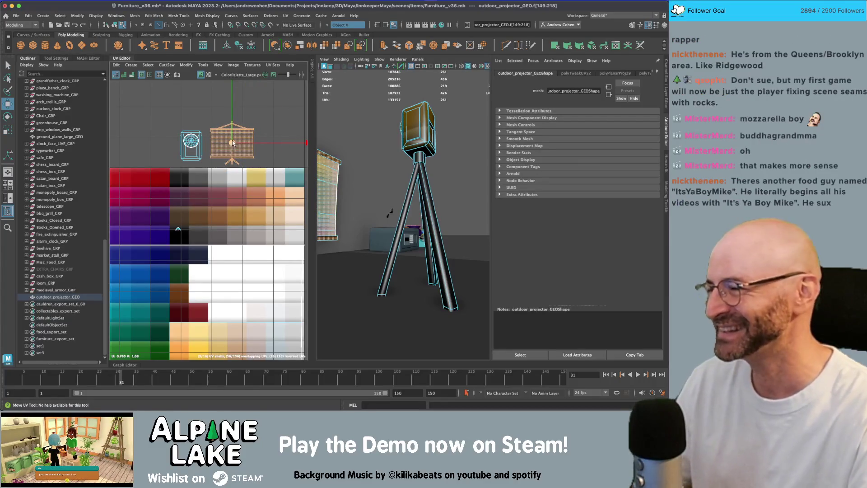
click(228, 141)
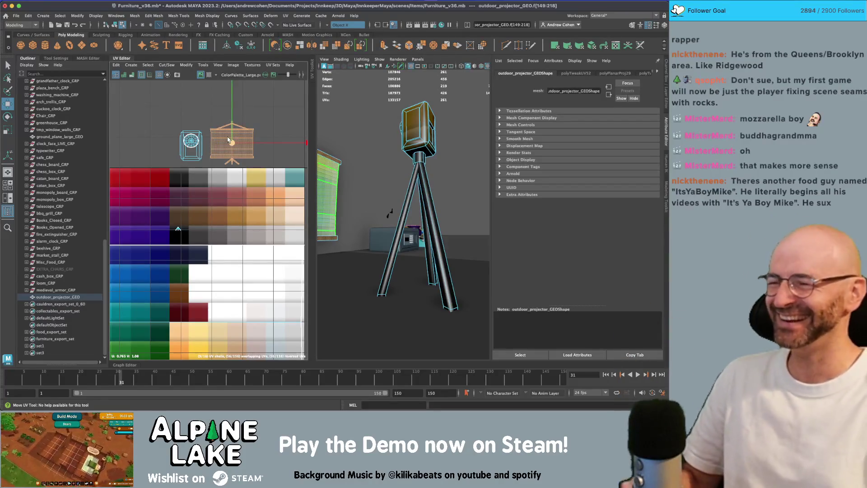
key(r)
middle_drag(231, 151, 222, 157)
- Check the camera head and screen UV shells side by side, then deselect everything
click(228, 147)
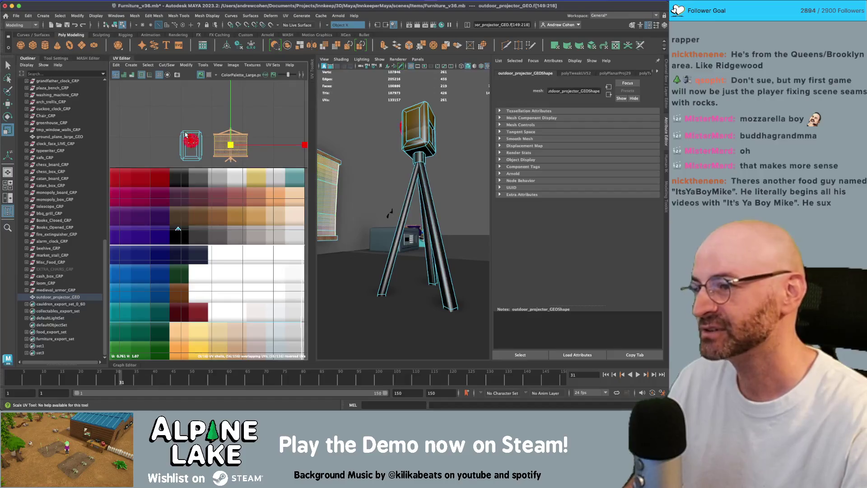
click(218, 147)
alt+middle_drag(217, 147, 211, 146)
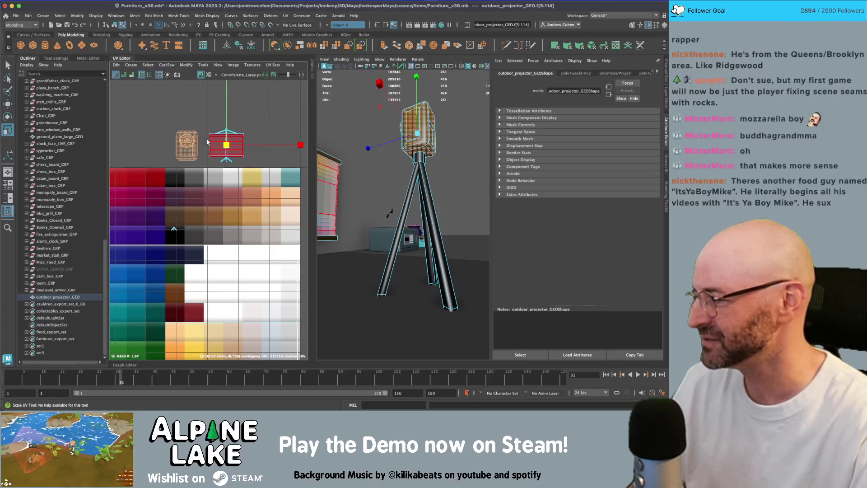
click(218, 143)
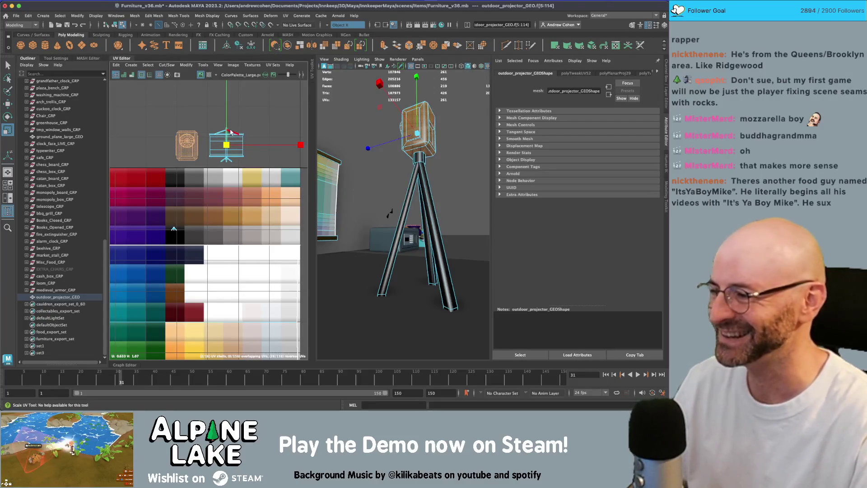
click(228, 153)
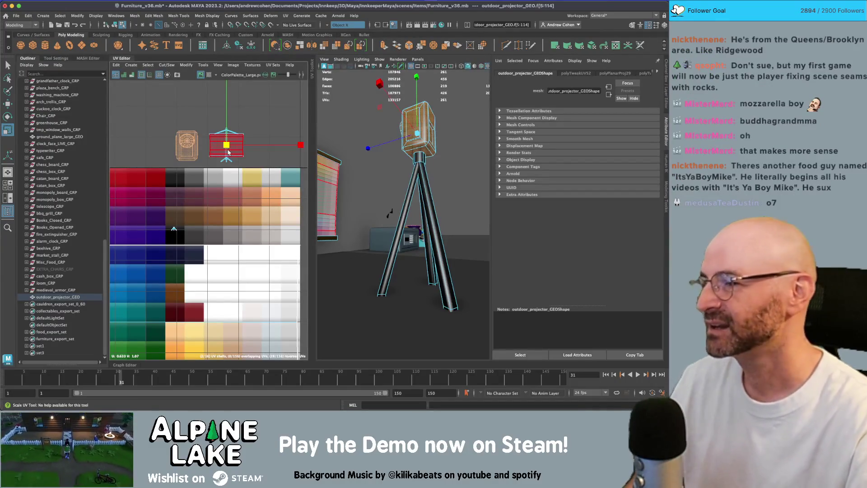
click(320, 90)
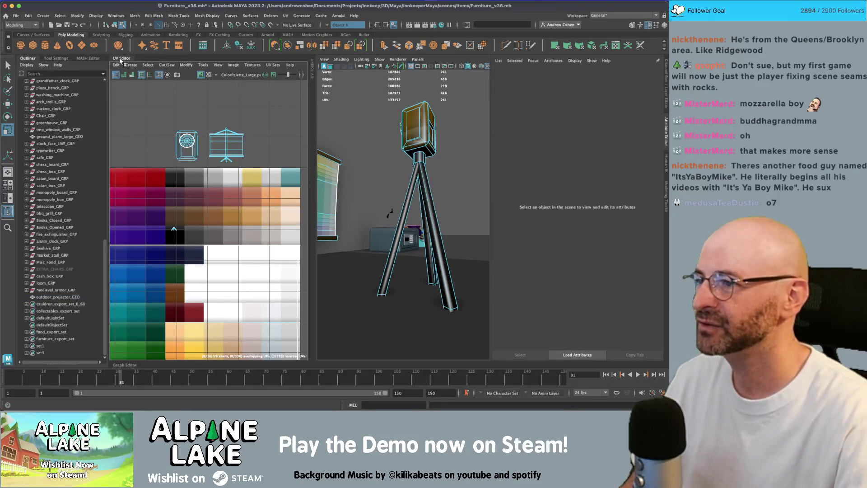
- Close the UV layout and orbit the 3D scene, framing the small knight figure
click(121, 60)
scroll(137, 174, down, 10)
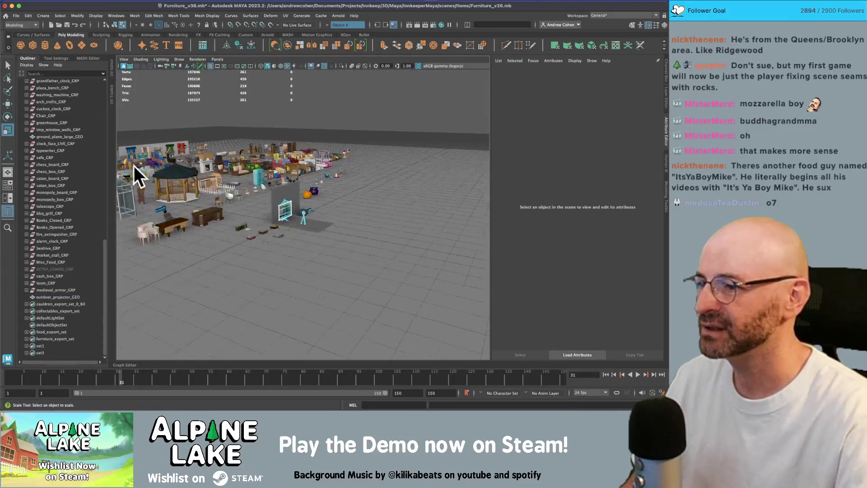
scroll(138, 174, up, 5)
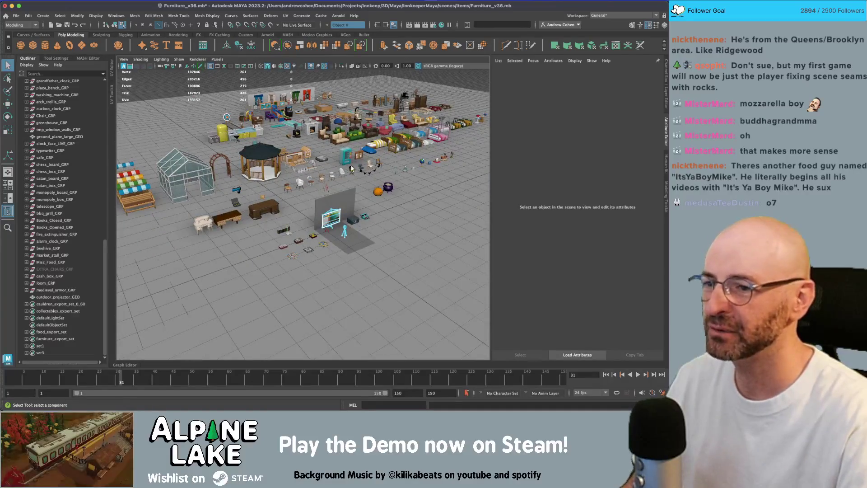
alt+drag(329, 144, 362, 133)
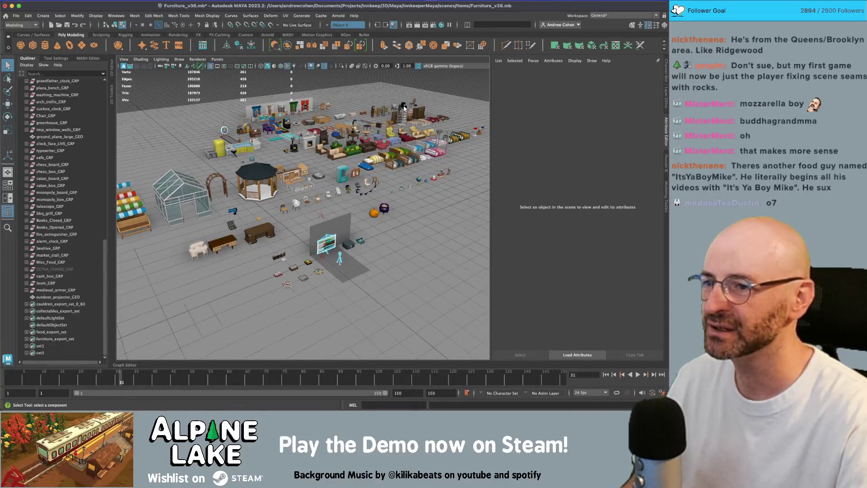
scroll(401, 93, up, 3)
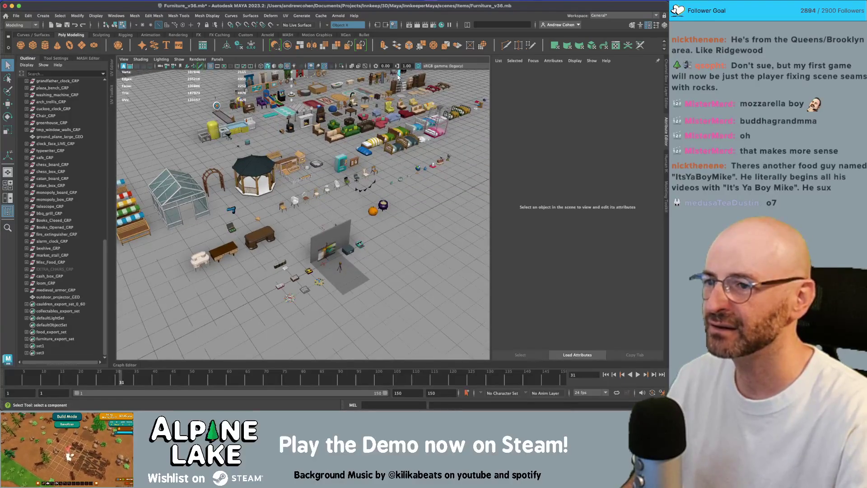
click(339, 268)
key(f)
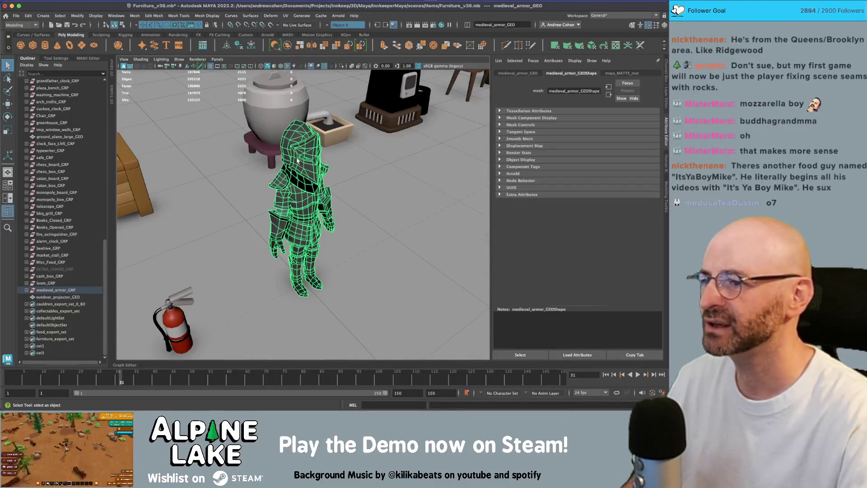
click(370, 129)
mouse_move(371, 129)
alt+mouse_down()
mouse_move(325, 136)
mouse_move(361, 149)
alt+mouse_up()
- Zoom through the scene and select the outdoor projector screen
scroll(452, 179, up, 5)
scroll(300, 183, down, 3)
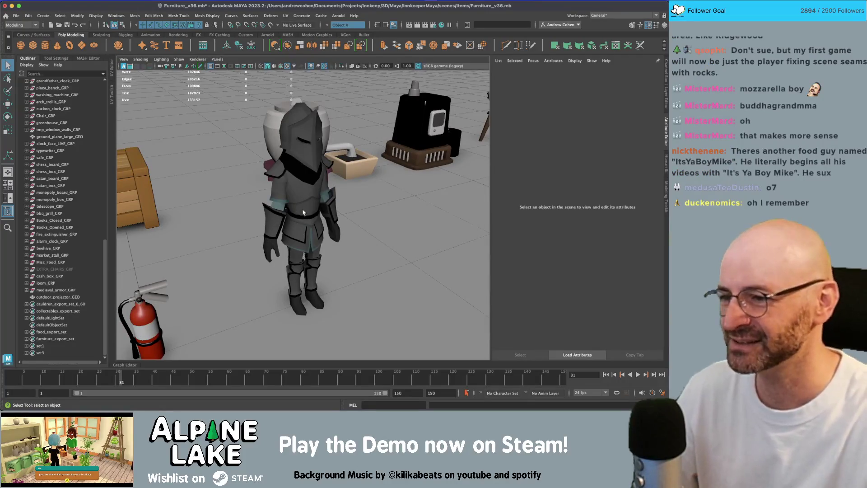
scroll(303, 212, down, 10)
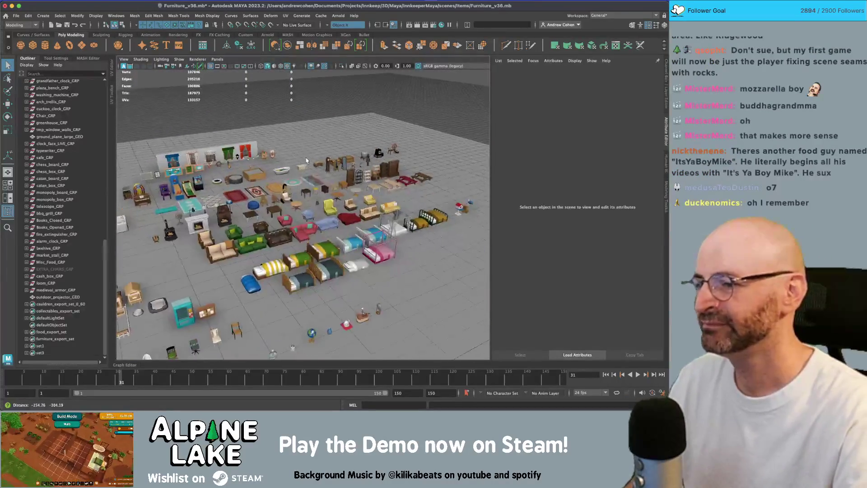
scroll(298, 202, up, 3)
scroll(298, 202, up, 5)
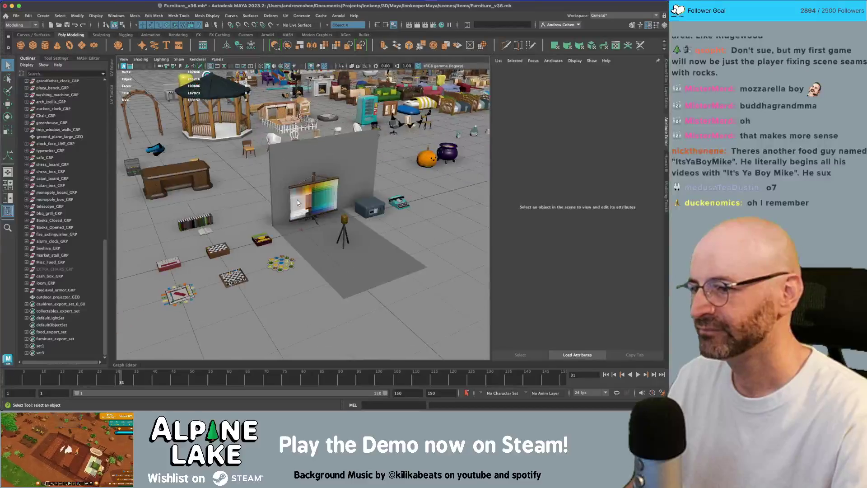
scroll(297, 202, up, 3)
click(334, 210)
- Frame the projector screen and move its stand UV shells onto the colour palette
key(f)
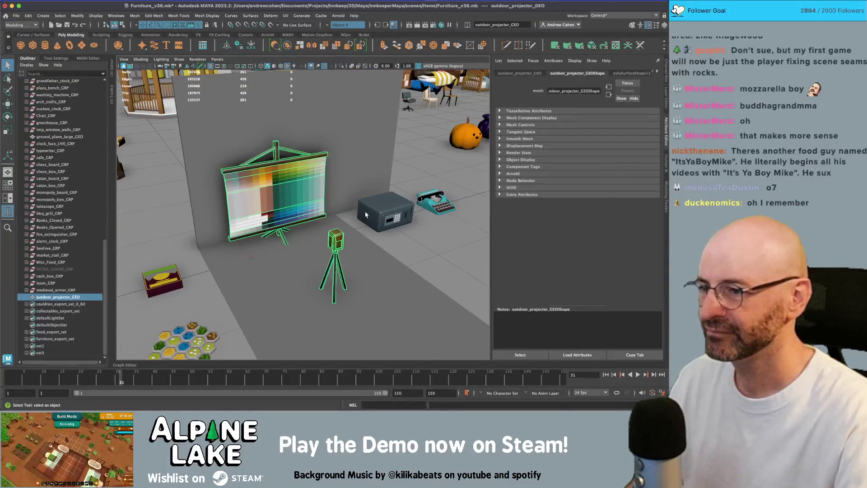
alt+drag(366, 215, 316, 212)
right_drag(216, 205, 208, 181)
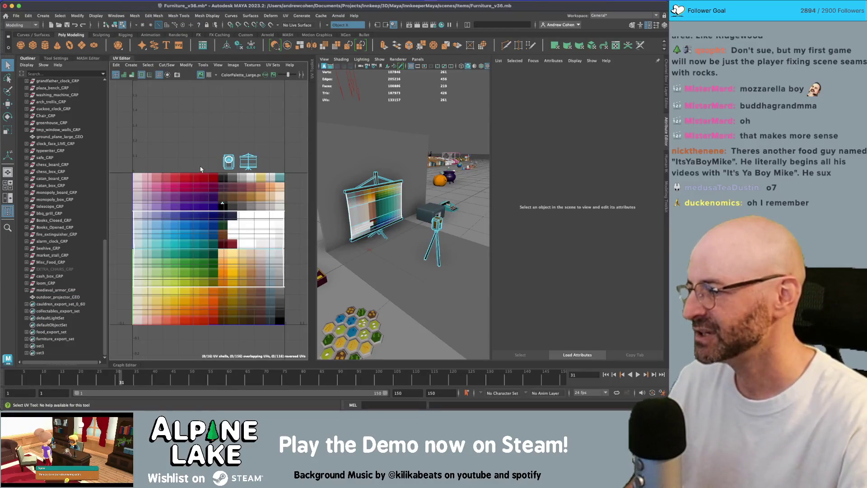
click(229, 161)
drag(238, 149, 261, 173)
scroll(253, 167, up, 1)
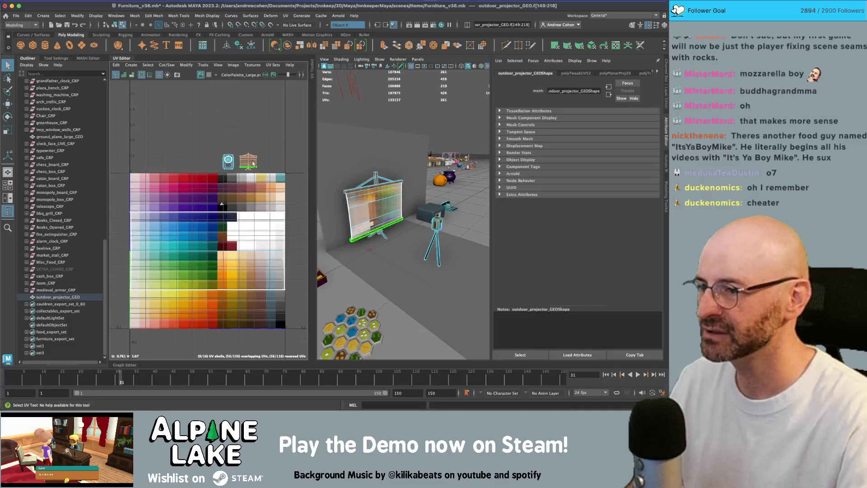
key(w)
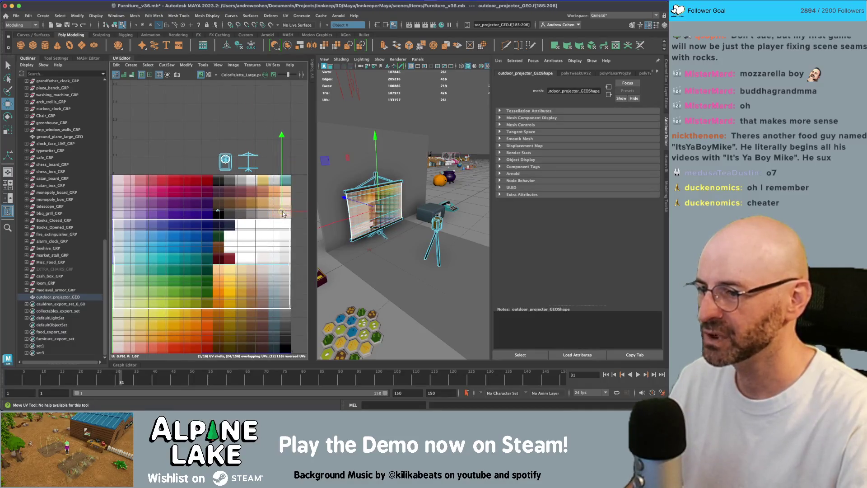
key(r)
key(w)
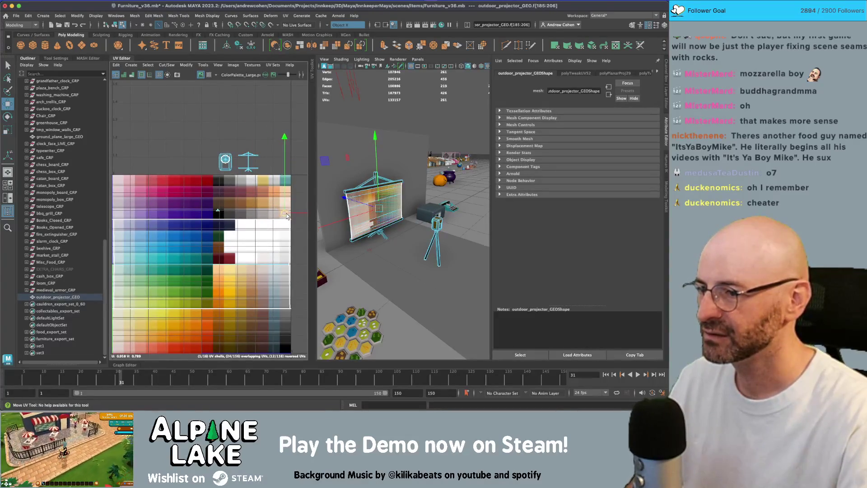
mouse_move(233, 181)
mouse_down()
mouse_move(225, 159)
mouse_move(221, 207)
mouse_move(195, 230)
mouse_move(209, 222)
mouse_up()
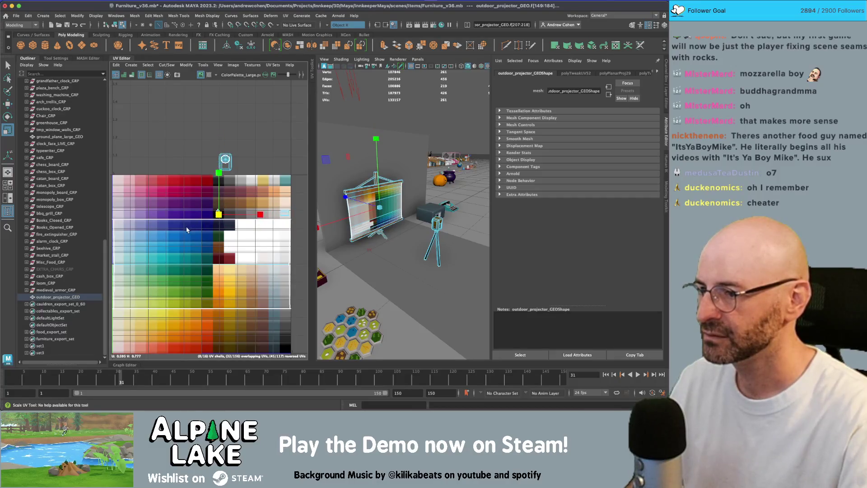
- Select the stand's vertical pole and assign it the existing matte material
key(w)
key(f)
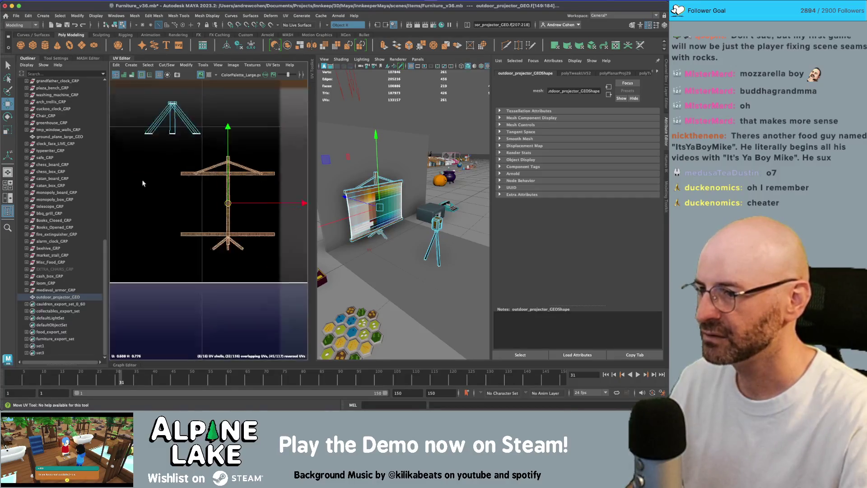
right_drag(224, 236, 210, 208)
key(ctrl+z)
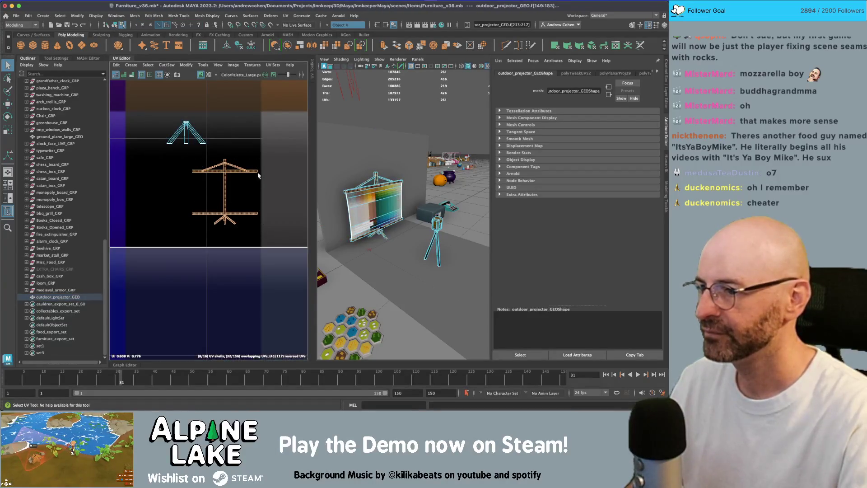
drag(199, 212, 198, 212)
key(f)
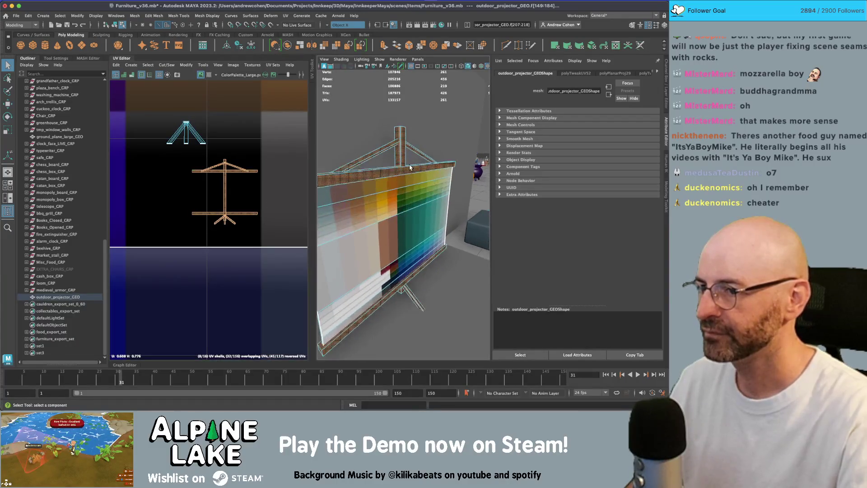
mouse_move(405, 163)
right_down()
mouse_move(405, 370)
mouse_move(406, 350)
mouse_move(470, 226)
mouse_move(461, 199)
right_up()
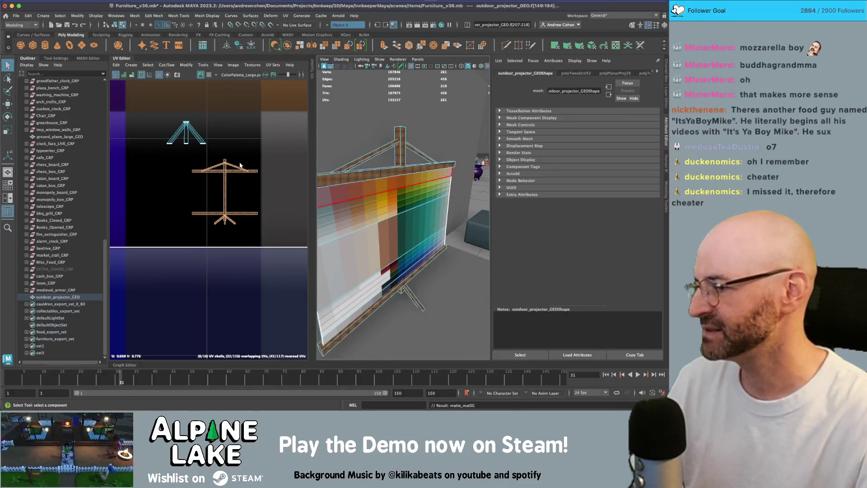
- Close the UV layout, reframe the projector screen, and reopen the UV layout in face mode
click(125, 58)
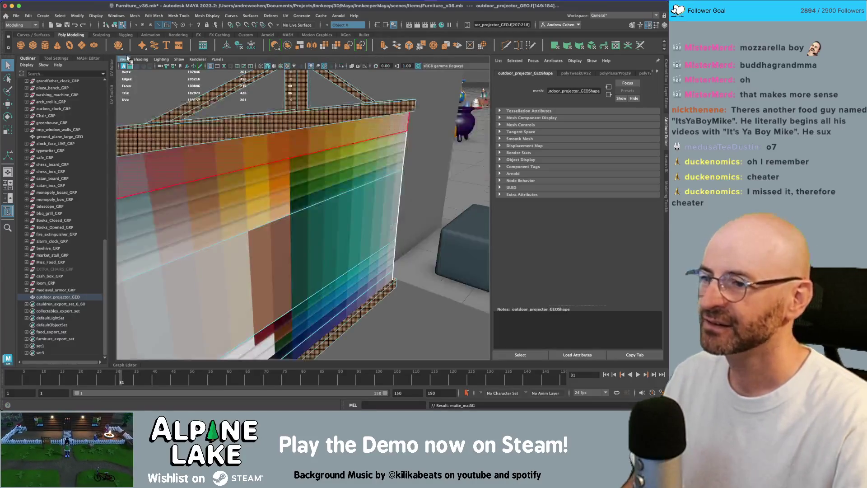
key(f)
click(115, 25)
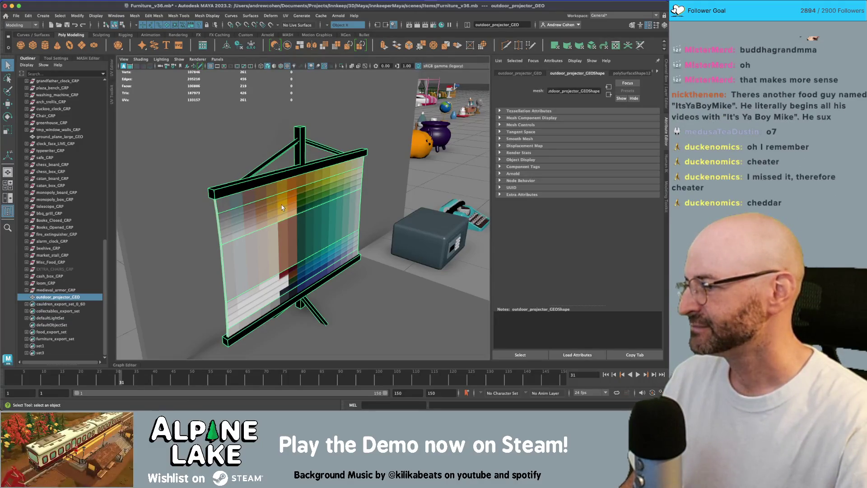
scroll(280, 204, down, 5)
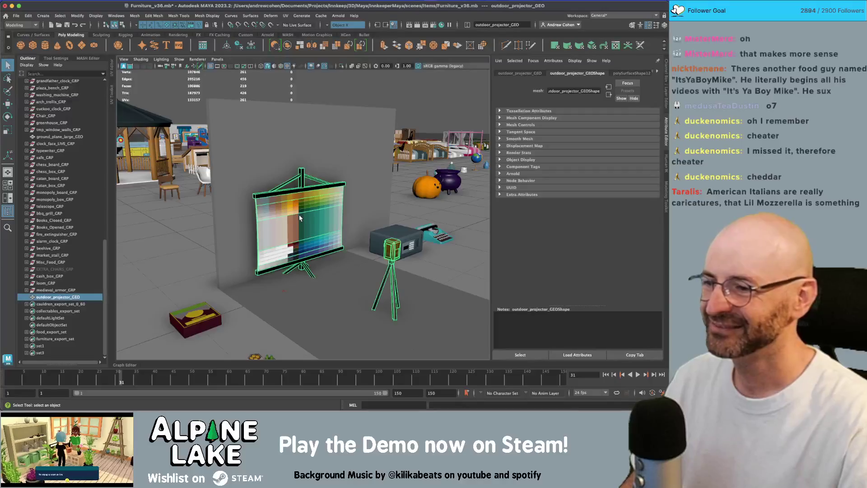
key(ctrl+u)
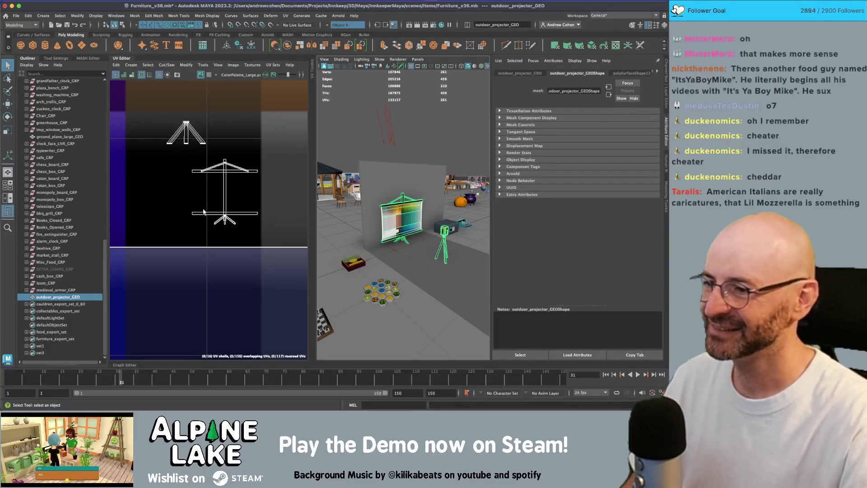
mouse_move(197, 190)
right_down()
mouse_move(194, 217)
mouse_move(166, 217)
right_up()
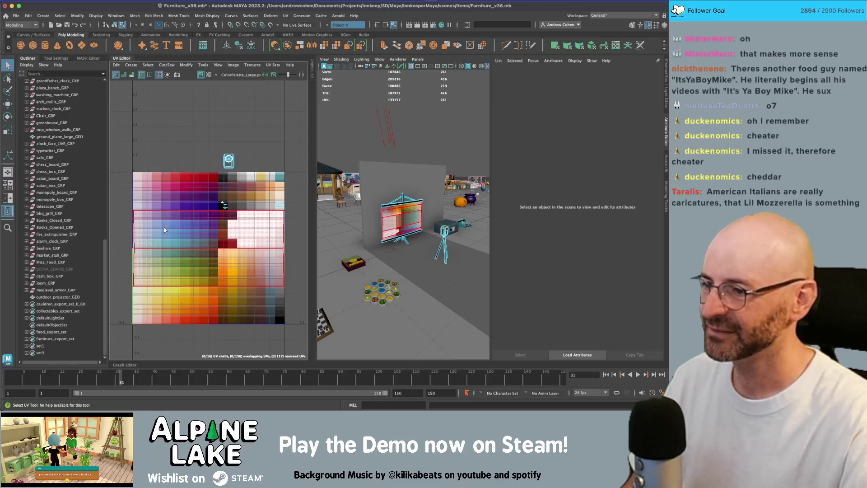
- Planar-project UVs for the selected screen faces, undoing a trial scale
click(165, 231)
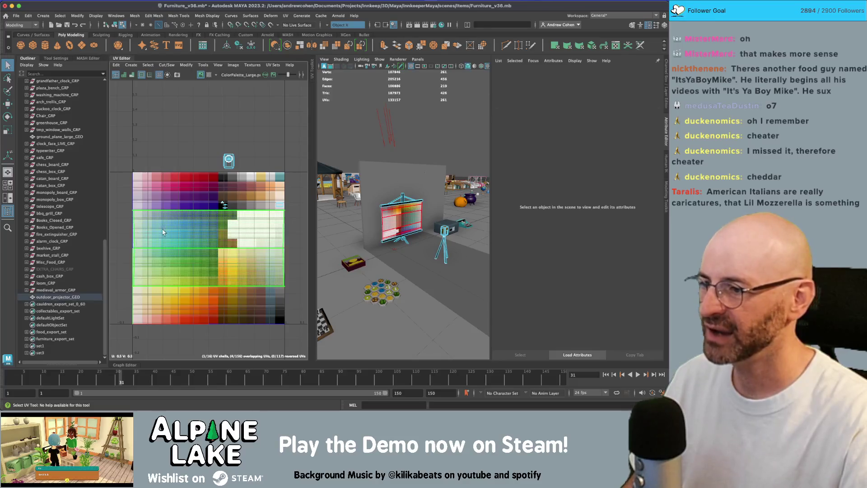
click(131, 64)
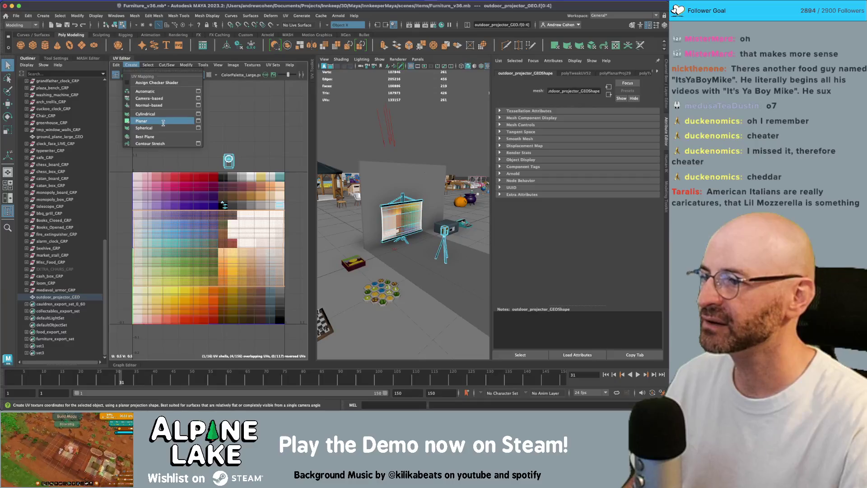
click(197, 122)
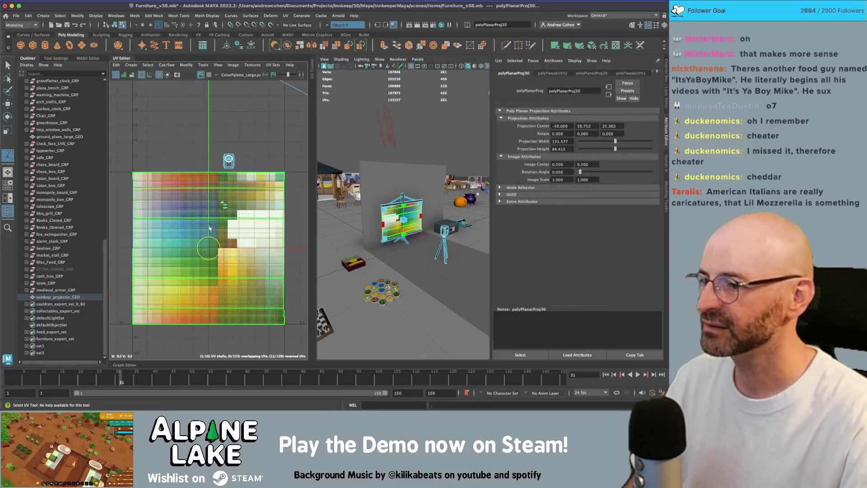
key(r)
drag(210, 248, 199, 249)
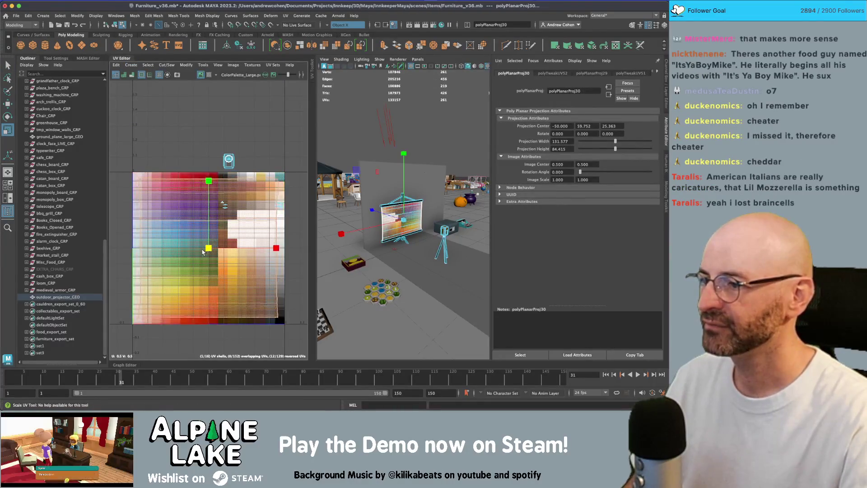
key(ctrl+z)
- Select the left and right UV columns and try adjusting them, undoing the change
click(115, 25)
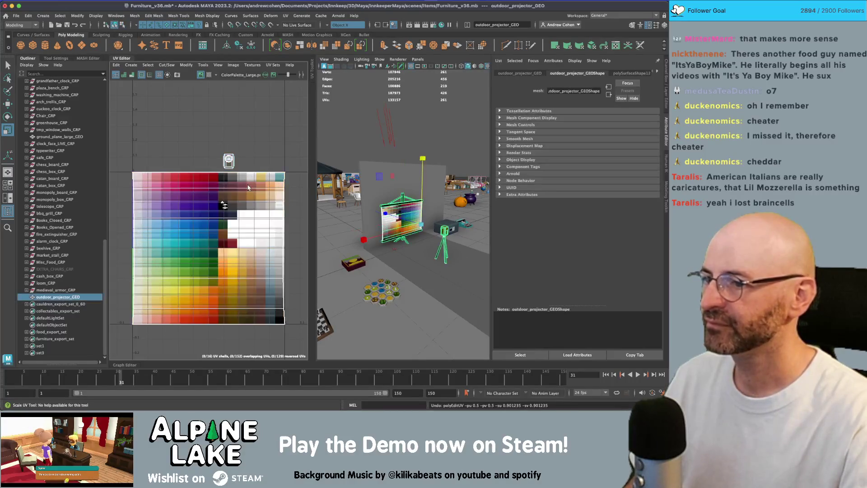
right_drag(131, 189, 136, 271)
drag(128, 165, 137, 329)
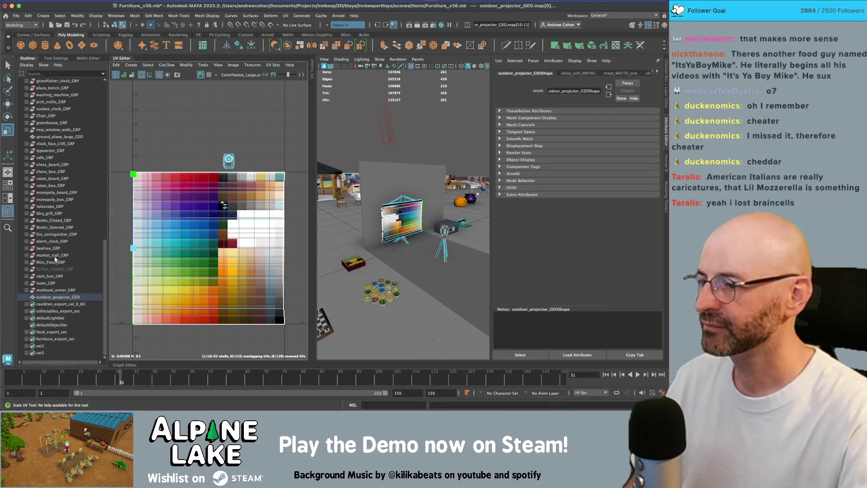
key(w)
key(q)
drag(304, 330, 277, 164)
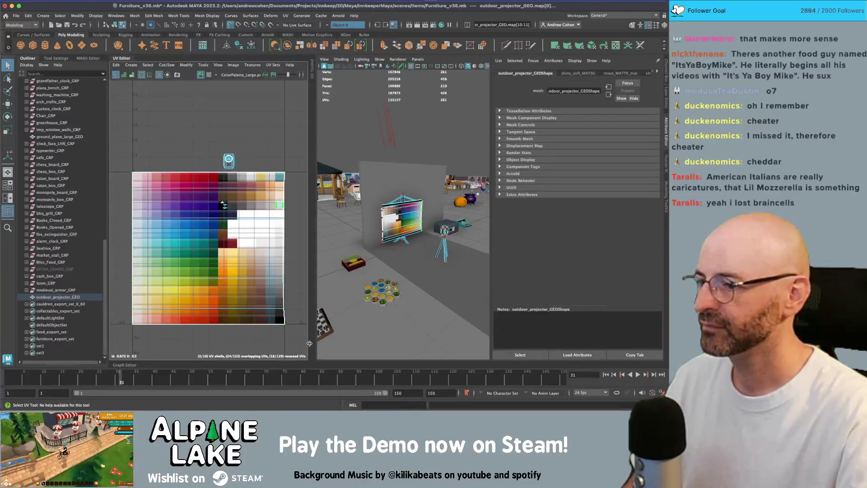
key(r)
key(w)
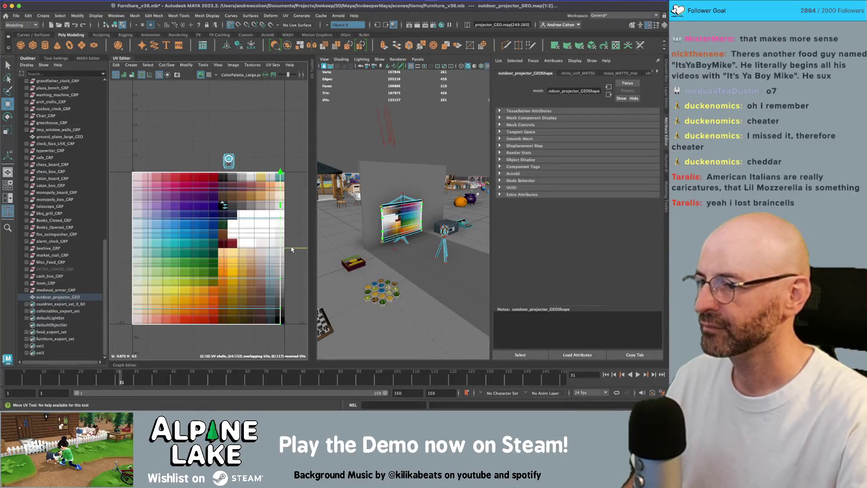
key(z)
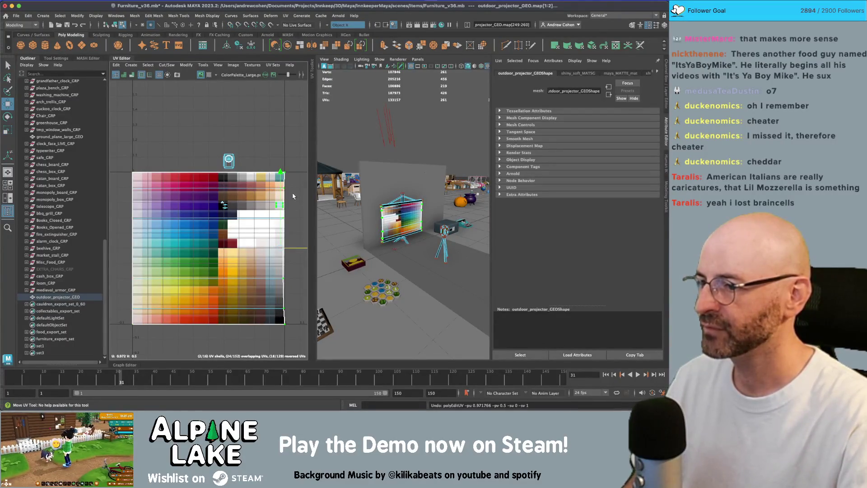
- Select the UV column at the palette's right edge and nudge it, then undo
scroll(293, 196, up, 2)
key(q)
click(243, 252)
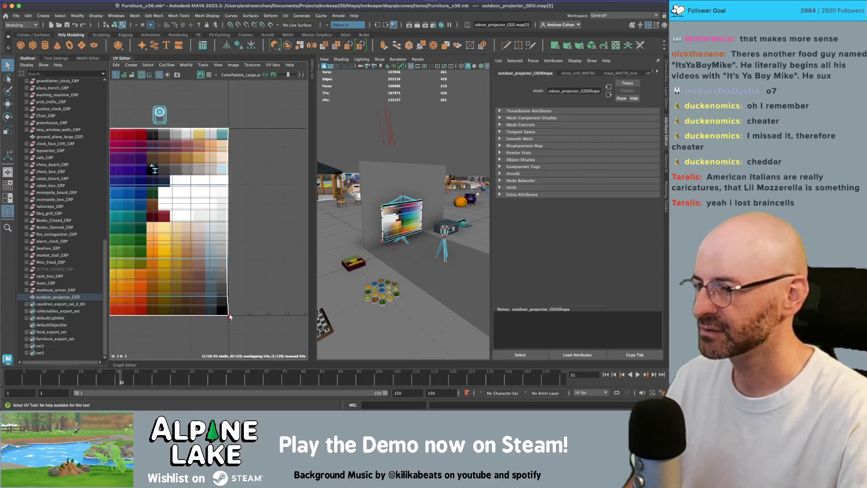
click(229, 315)
key(r)
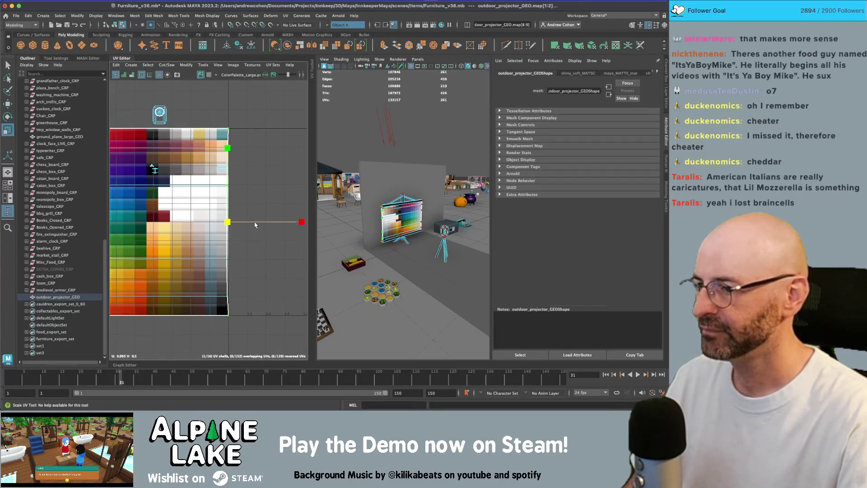
key(w)
mouse_move(217, 219)
middle_down()
mouse_move(209, 220)
mouse_move(234, 221)
middle_up()
key(ctrl+z)
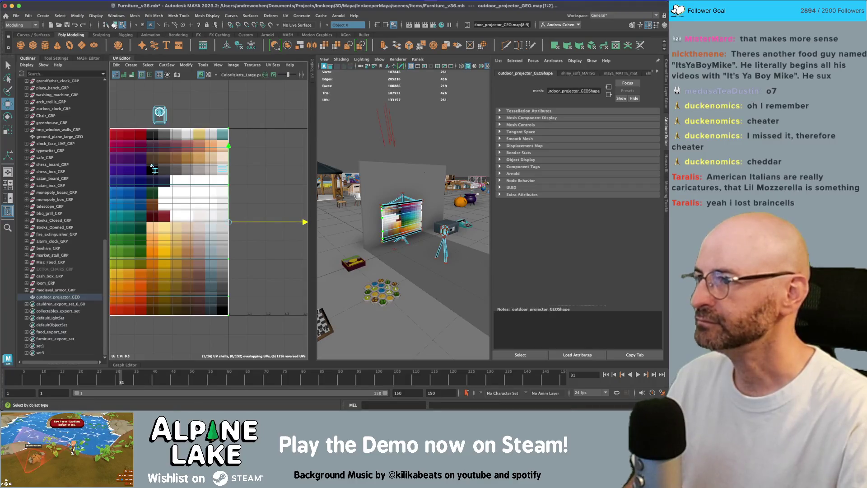
- Select the projector body faces and move their UV shell down toward the blue-grey swatches
click(114, 25)
key(q)
right_drag(172, 111, 172, 135)
mouse_move(149, 100)
mouse_down()
mouse_move(172, 129)
mouse_move(191, 131)
mouse_up()
key(w)
middle_drag(191, 132, 193, 298)
- Nudge the projector's UV shell slightly right and down in the UV Editor
key(r)
key(f)
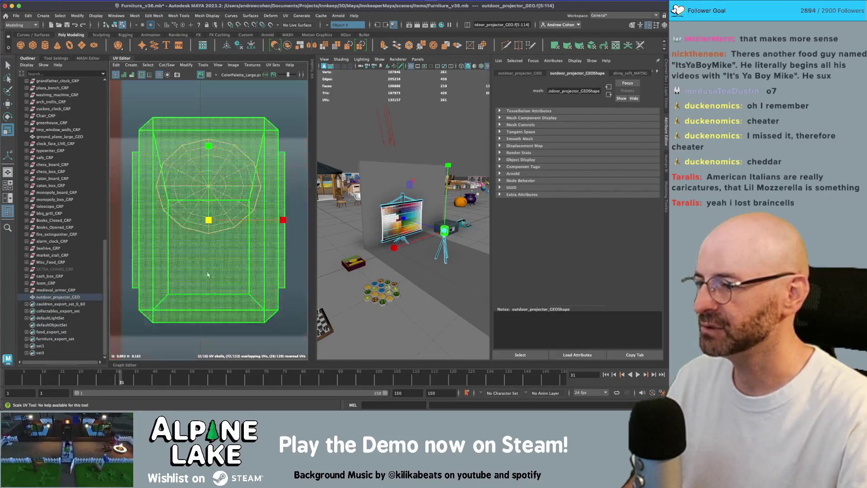
key(w)
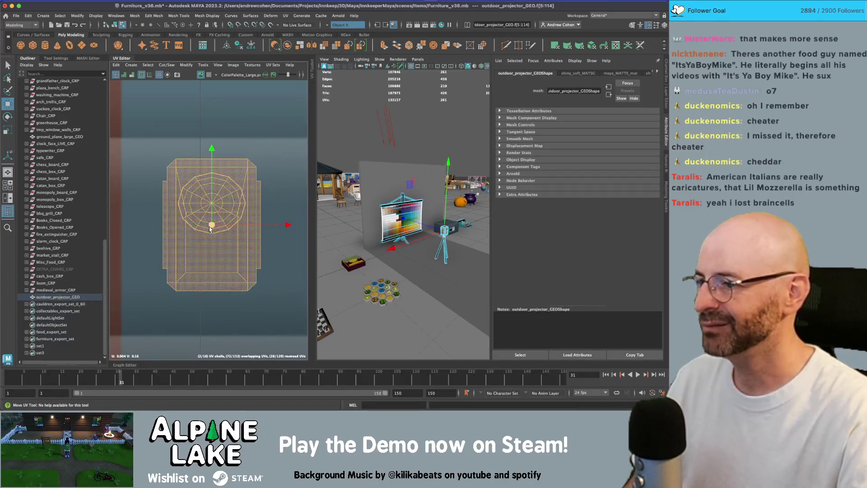
middle_drag(186, 244, 195, 252)
- Cut the lens UVs along an edge around the lens rim
key(f)
alt+drag(399, 196, 402, 195)
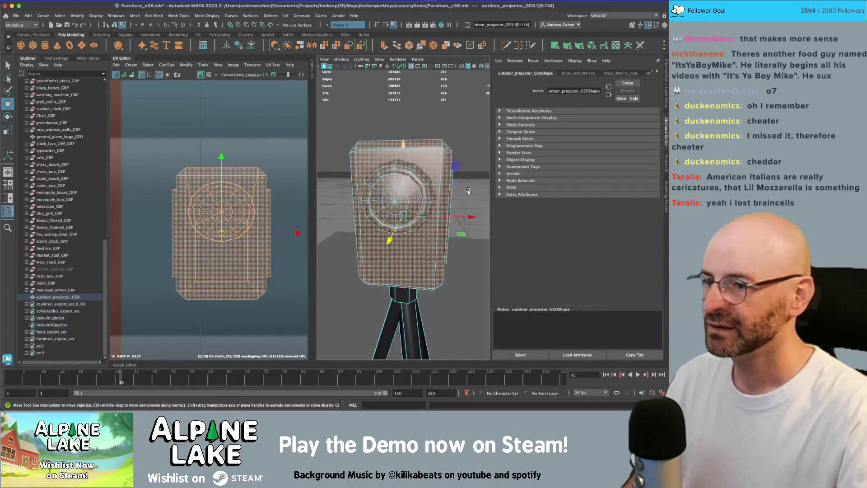
key(q)
click(402, 196)
right_click(410, 182)
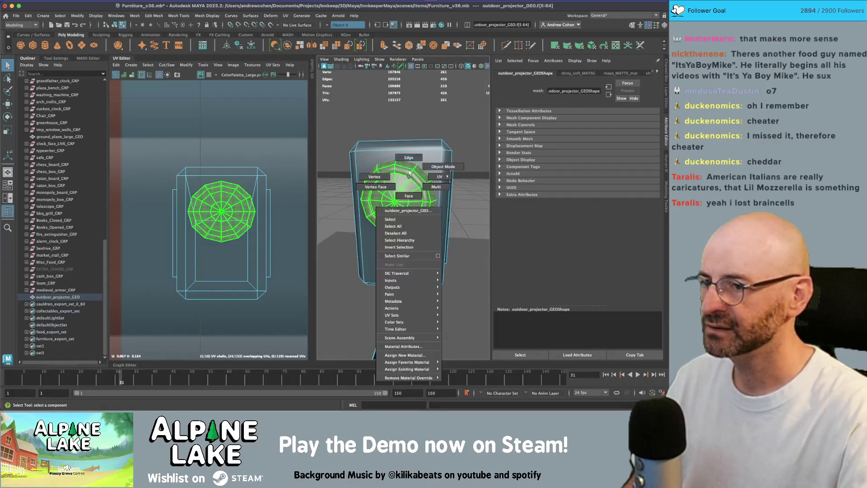
click(409, 158)
scroll(414, 174, up, 6)
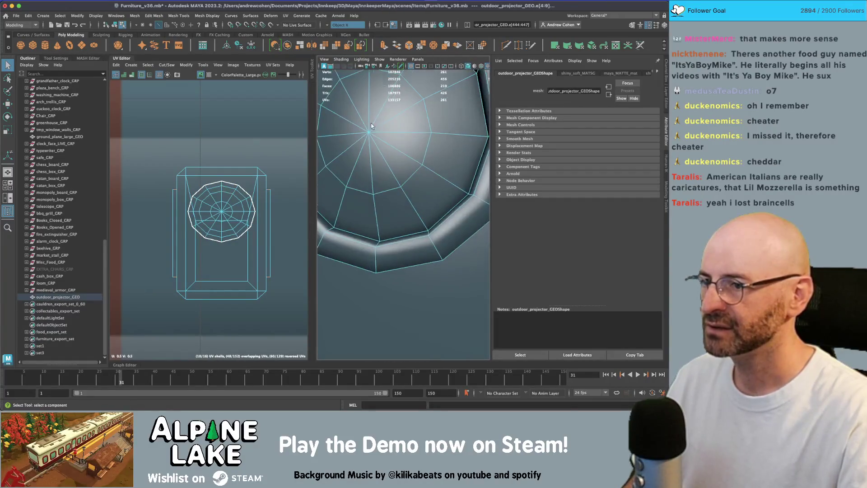
click(338, 204)
click(163, 67)
click(176, 102)
- Move the lens ring and inner lens UV shells onto new palette colours
right_click(213, 209)
click(211, 195)
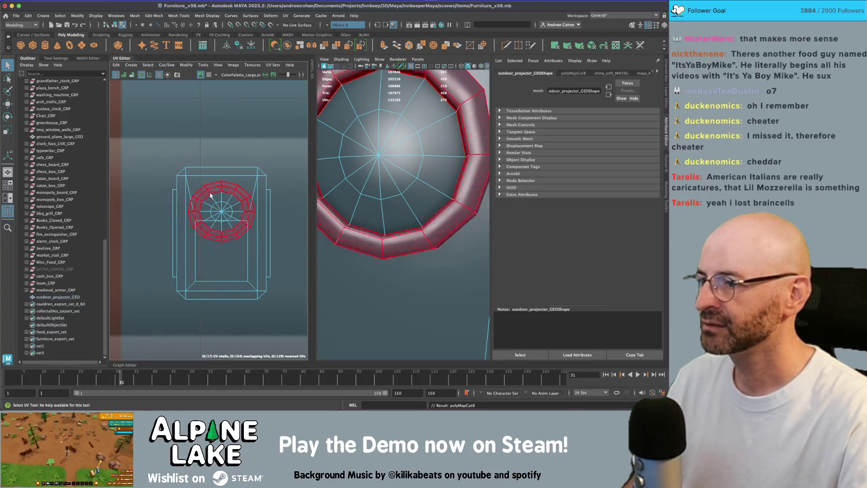
click(210, 195)
scroll(211, 199, down, 5)
key(w)
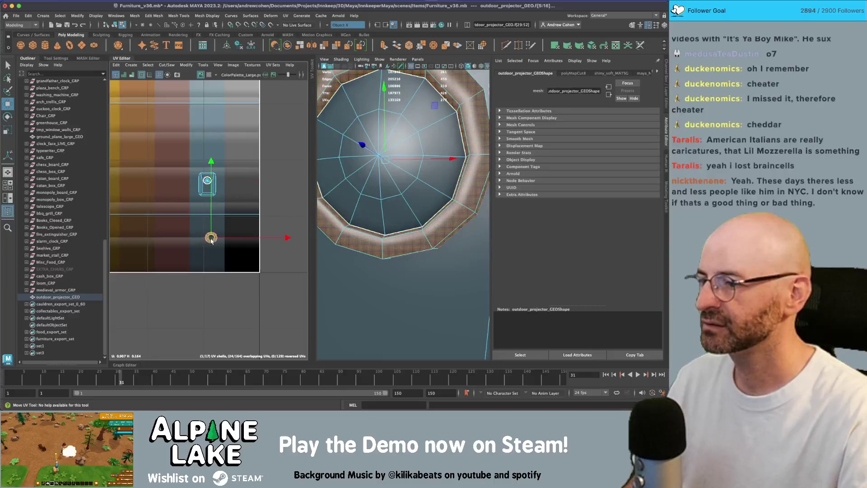
drag(211, 239, 209, 252)
click(207, 184)
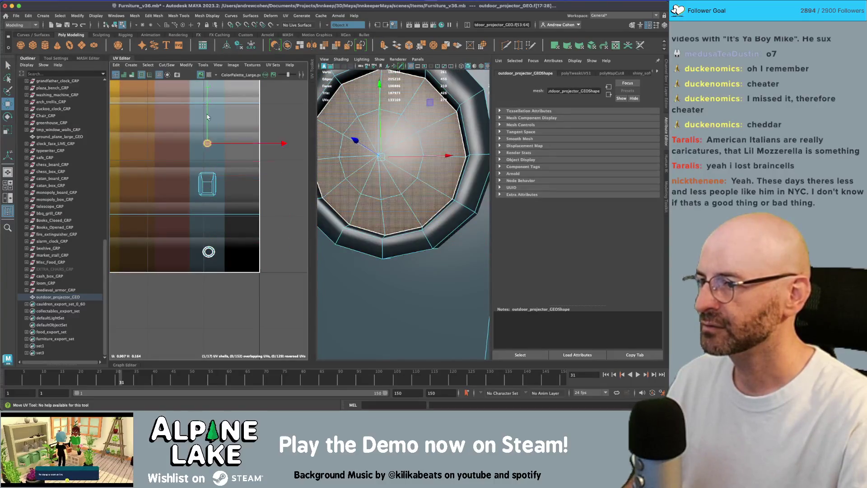
drag(205, 142, 203, 85)
- Select the projector's side grille panel faces and grow the selection
click(116, 25)
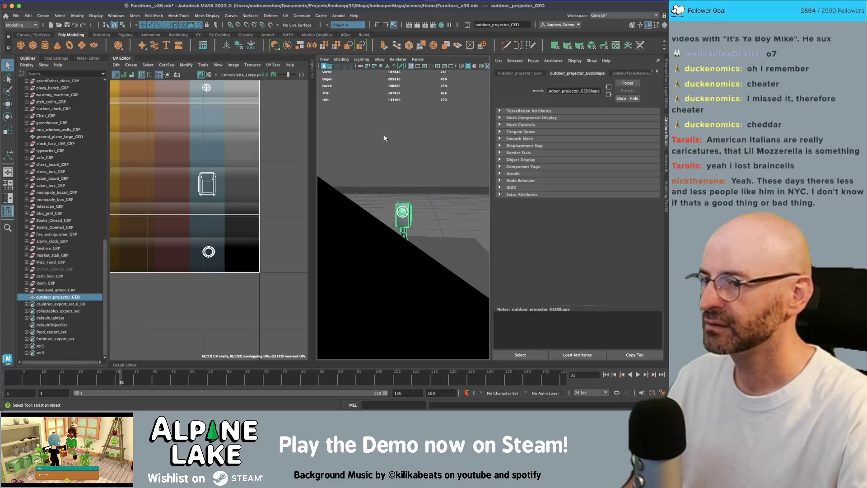
click(452, 136)
scroll(408, 177, up, 2)
scroll(408, 176, down, 5)
alt+drag(354, 184, 289, 175)
scroll(434, 215, up, 8)
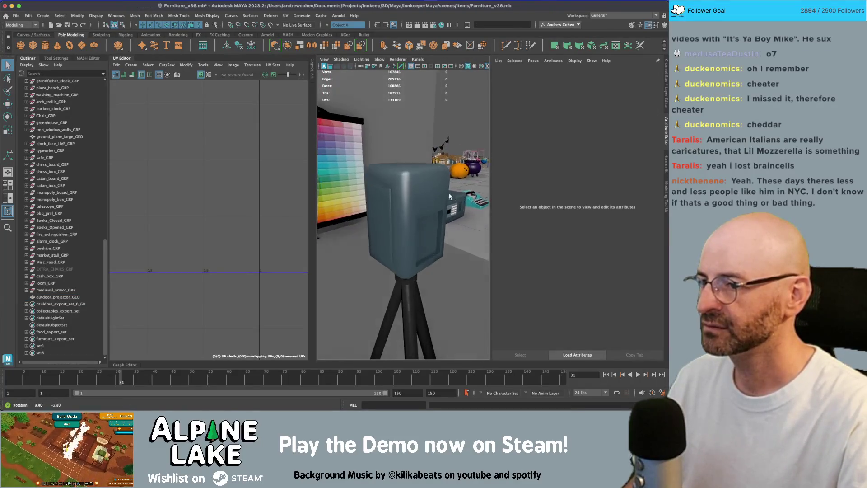
click(445, 218)
right_click(432, 194)
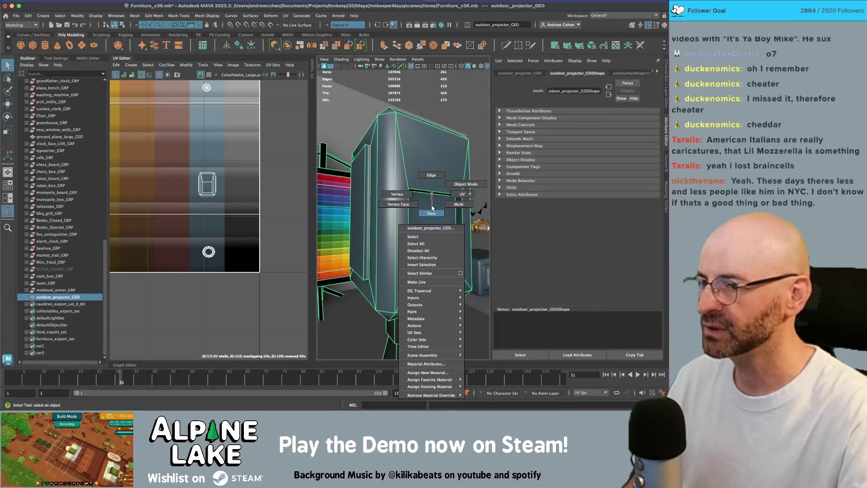
right_drag(433, 209, 432, 212)
mouse_move(432, 212)
alt+mouse_down()
mouse_move(395, 203)
mouse_move(436, 240)
mouse_move(388, 223)
alt+mouse_up()
click(395, 203)
click(438, 244)
key(g)
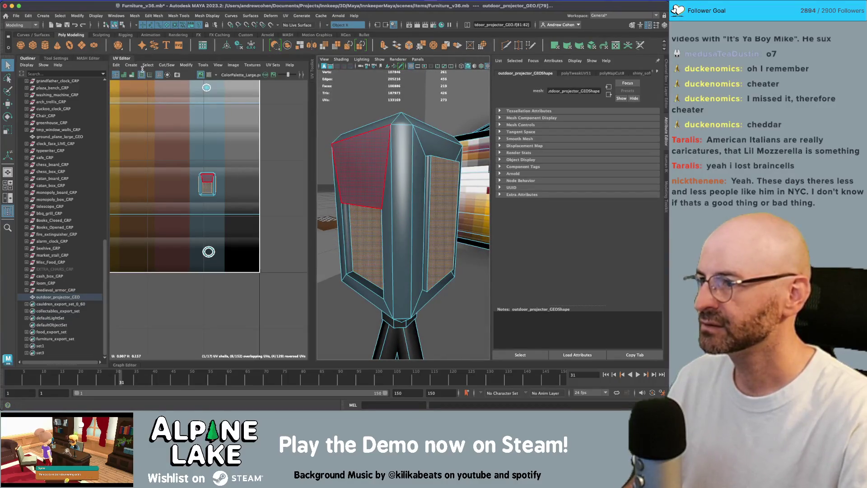
key(shift+period)
- Planar-map the panel faces and shrink their UVs into the palette's dark corner
click(132, 65)
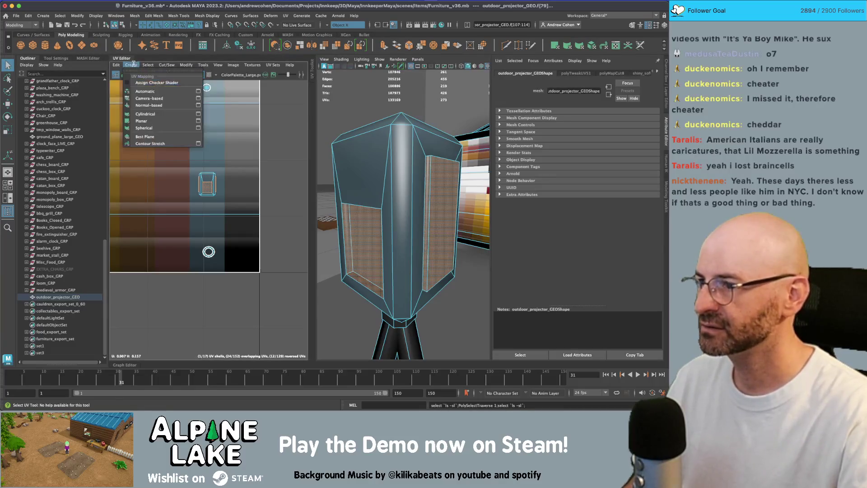
click(141, 120)
drag(218, 199, 219, 263)
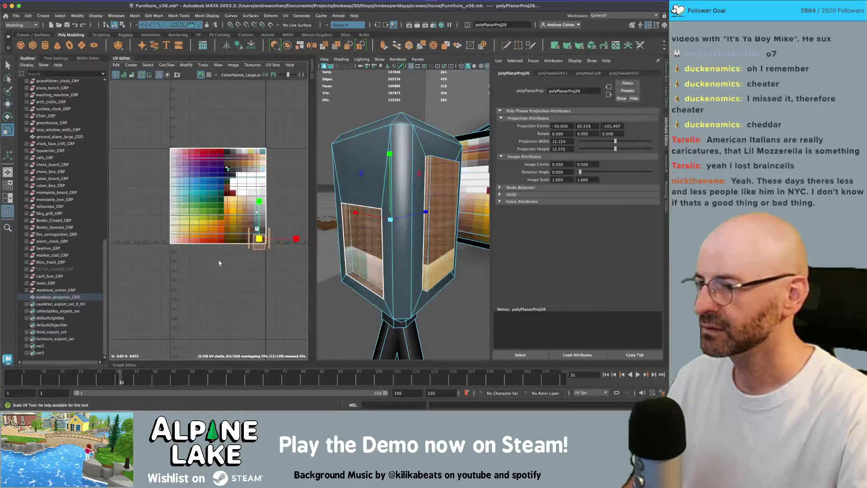
key(f)
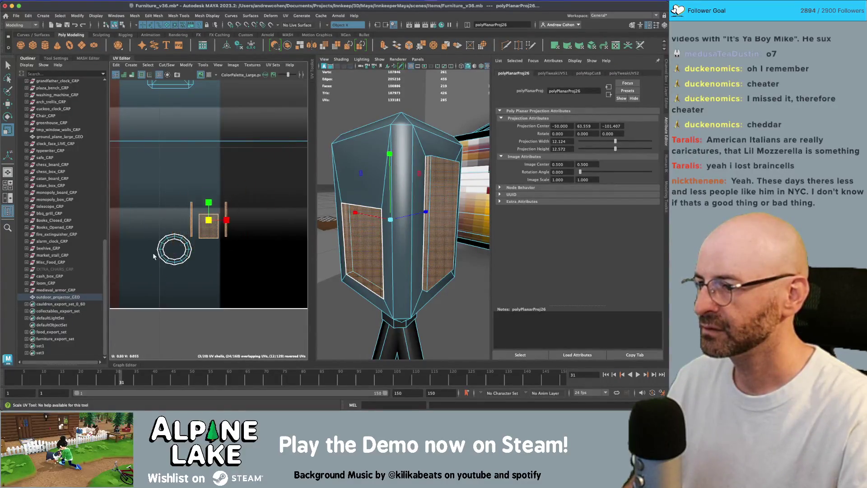
key(w)
drag(207, 223, 151, 277)
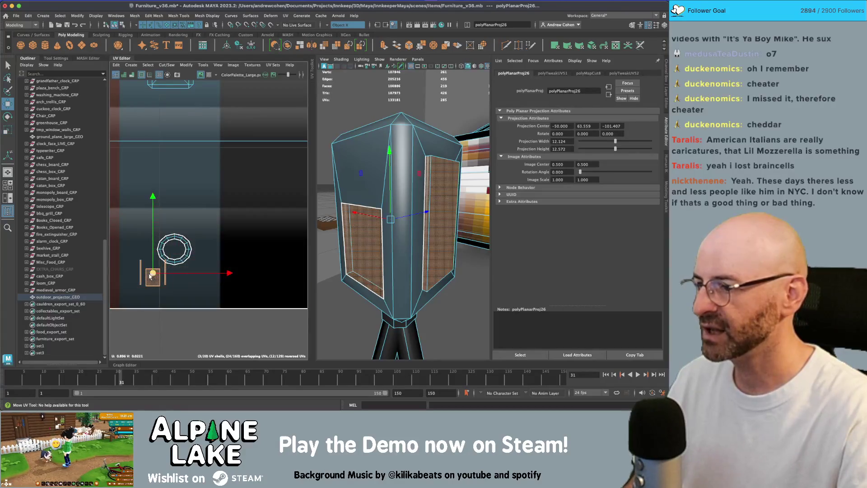
key(F8)
click(383, 149)
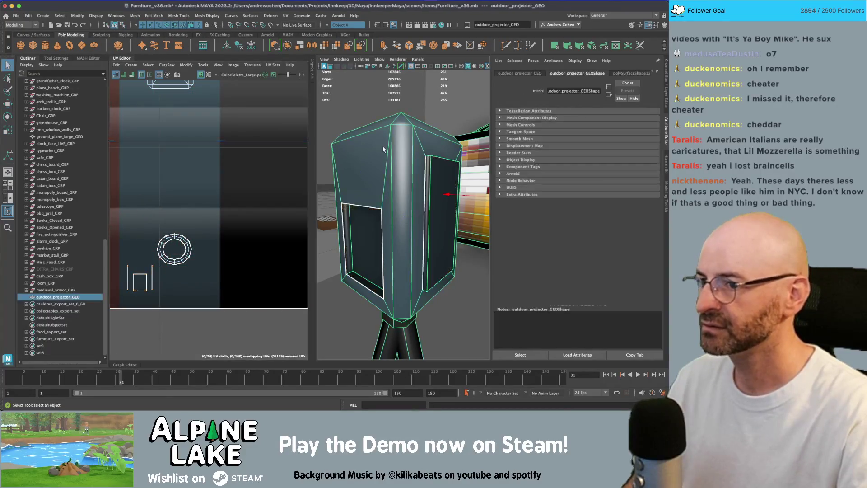
click(470, 136)
scroll(470, 181, down, 5)
mouse_move(451, 189)
alt+mouse_down()
mouse_move(472, 189)
mouse_move(395, 193)
mouse_move(473, 186)
alt+mouse_up()
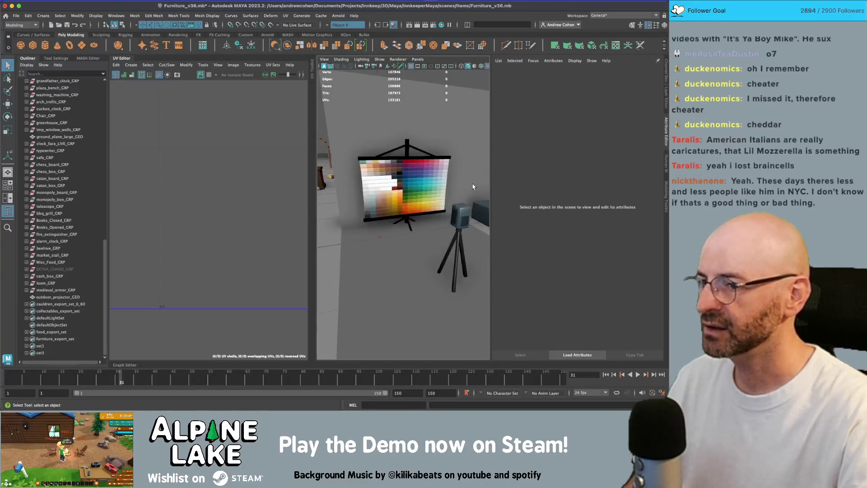
- Close the UV editing panel and freeze the selected outdoor projector's transformations
scroll(473, 187, up, 3)
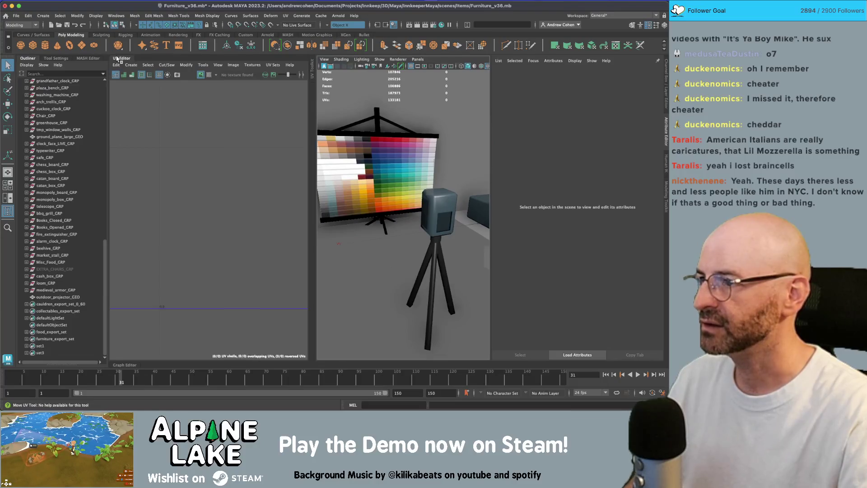
click(118, 59)
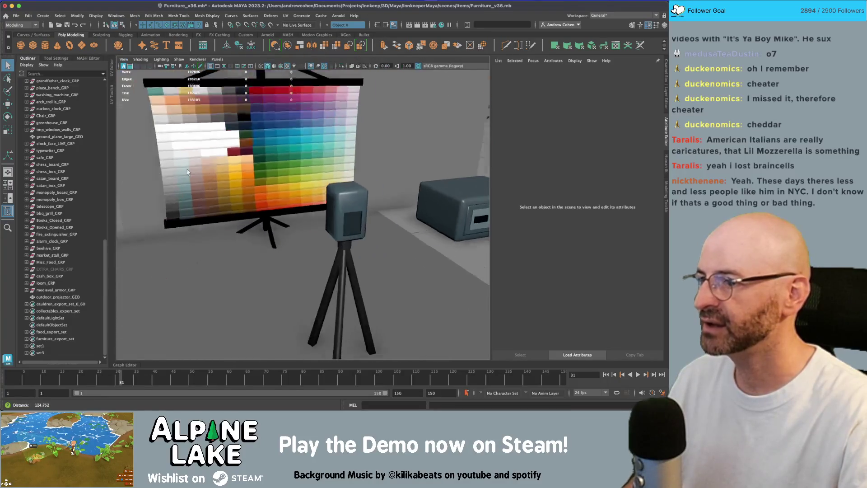
alt+drag(243, 145, 189, 148)
click(244, 188)
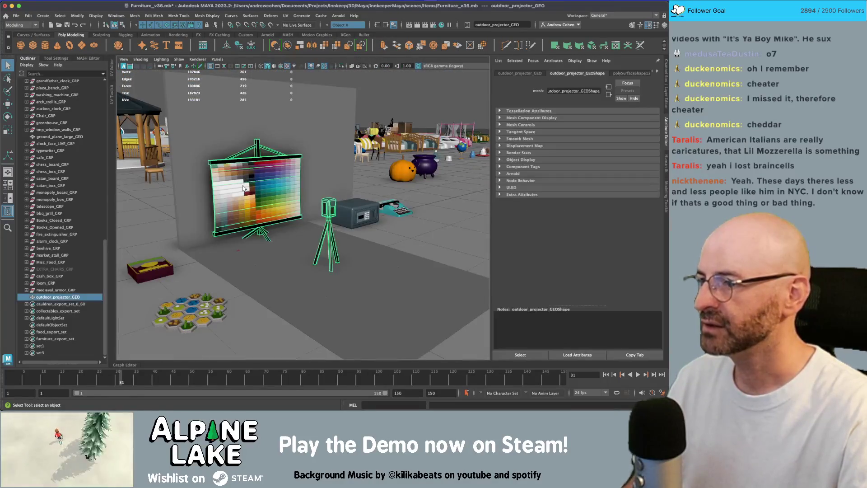
scroll(246, 185, up, 2)
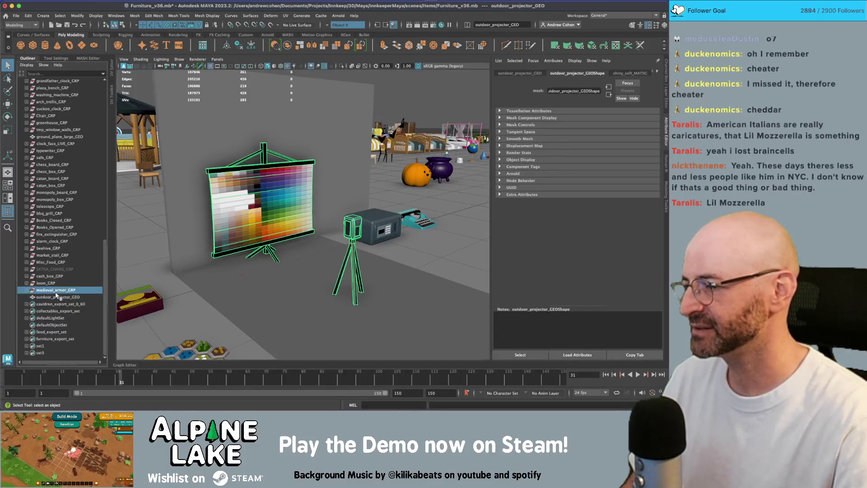
key(w)
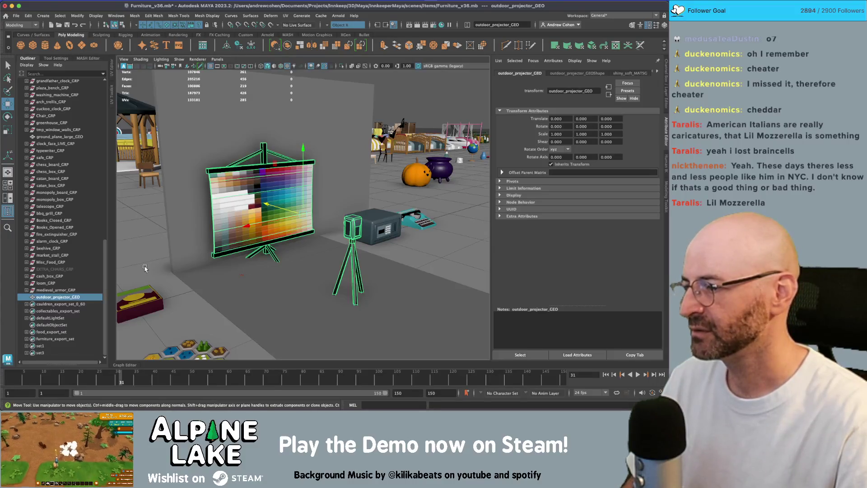
key(ctrl+shift+f)
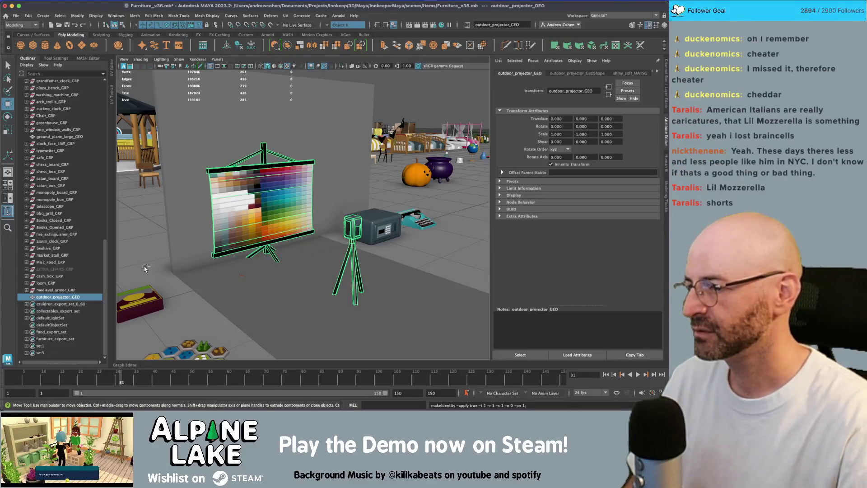
click(93, 283)
- Group outdoor_projector_GEO and name the new group outdoor_projector_GRP
click(71, 295)
key(ctrl+g)
double_click(70, 296)
text(outdoor_projector_G)
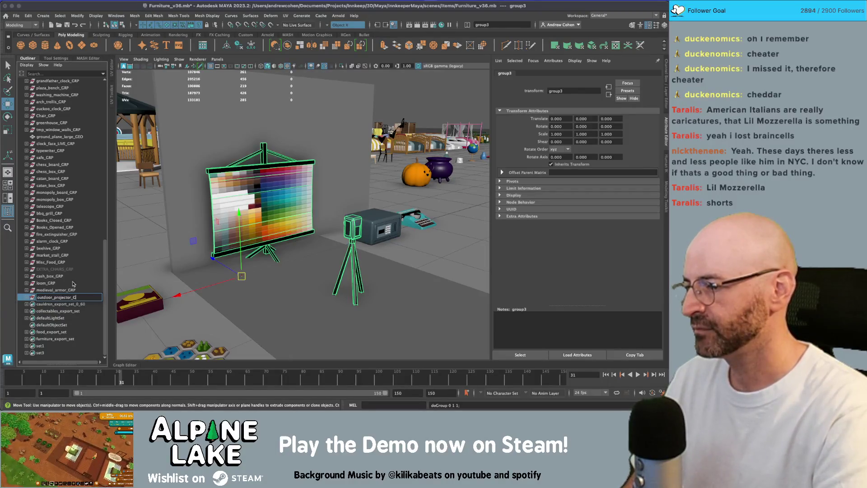
text(RP)
key(Return)
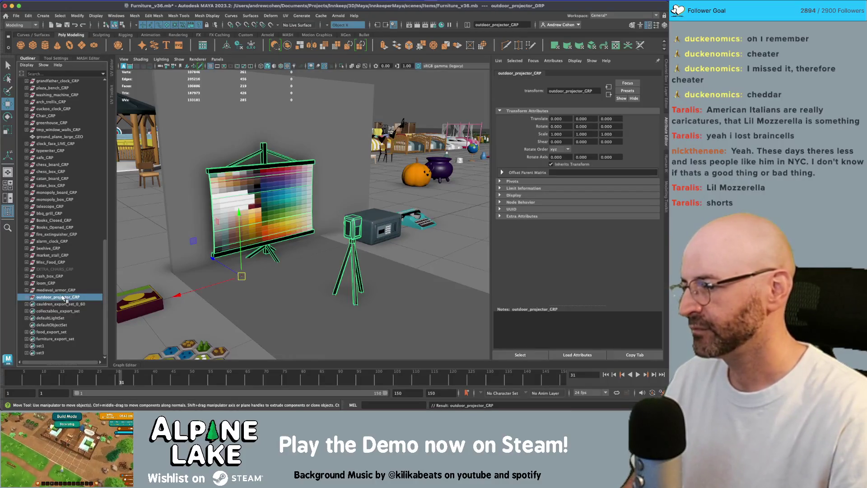
click(27, 297)
- Rename the child mesh outdoor_projector_GEO, save, and add the group to the furniture export set
double_click(61, 304)
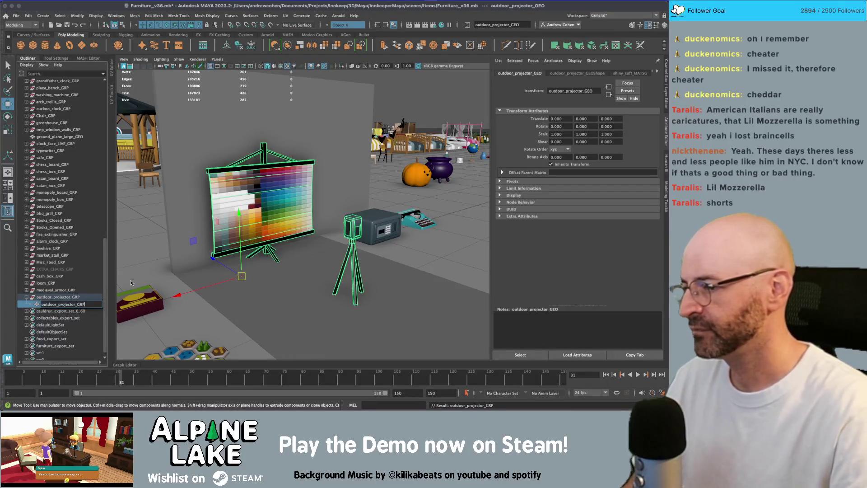
key(BackSpace)
key(BackSpace)
text(EO)
key(Return)
key(ctrl+s)
drag(77, 297, 54, 345)
click(54, 345)
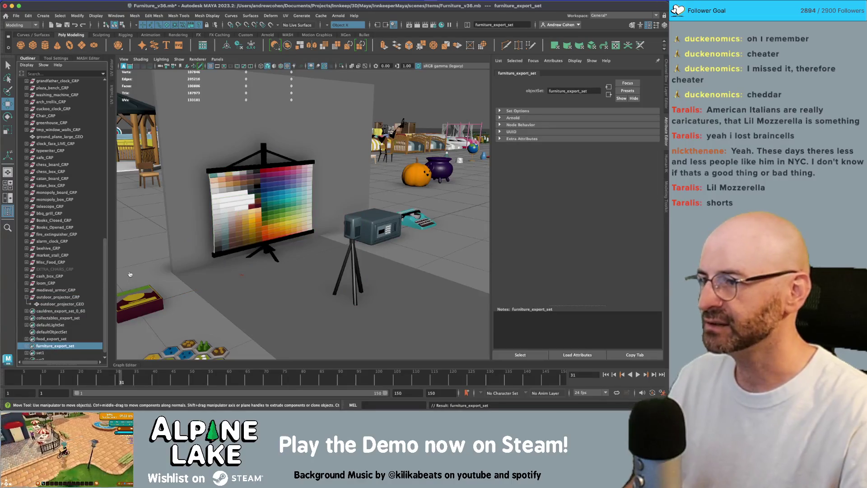
- Save and send the furniture export set to Unity, overwriting furniture.fbx
key(ctrl+s)
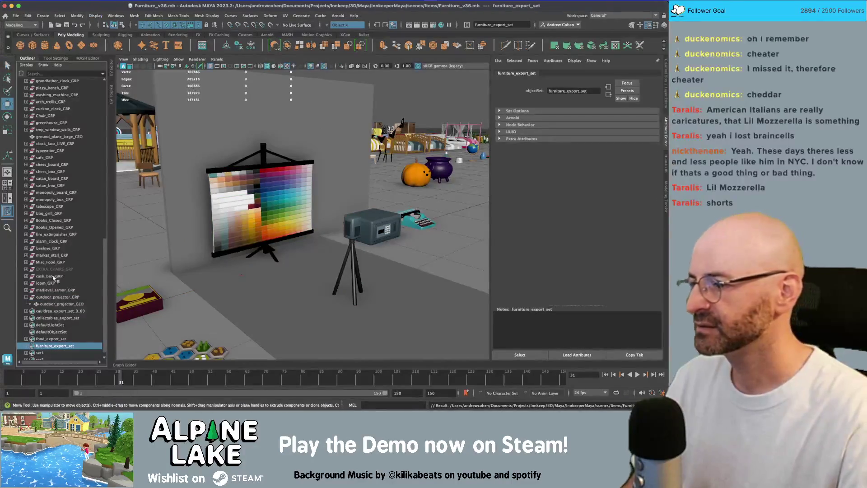
double_click(49, 346)
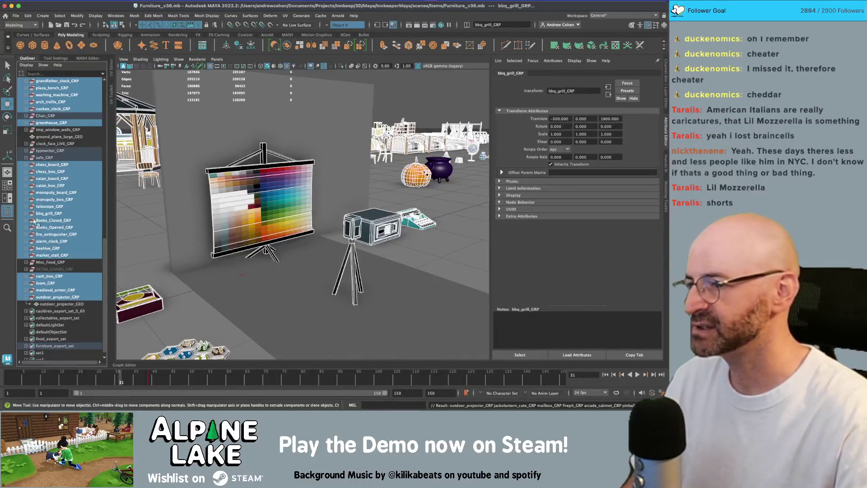
click(16, 16)
mouse_move(41, 117)
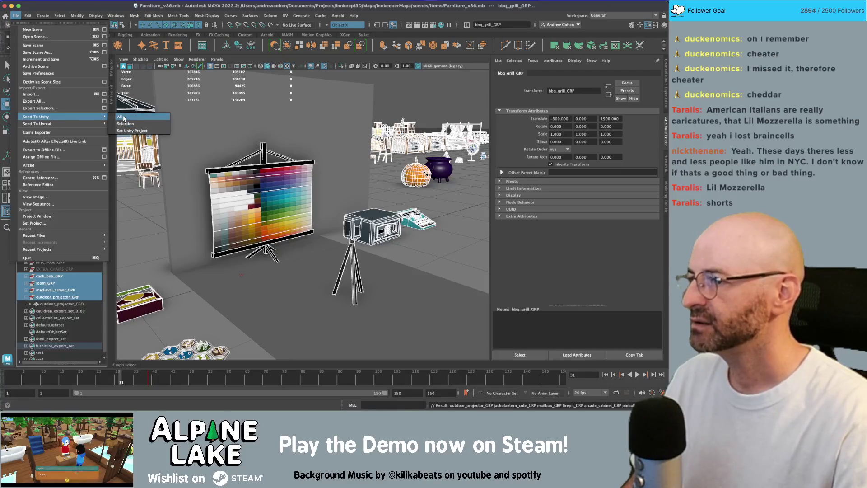
click(125, 124)
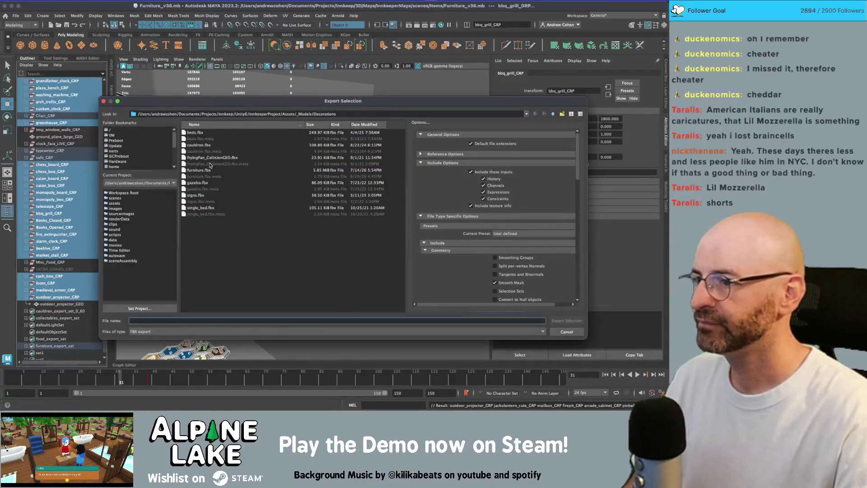
double_click(210, 166)
click(333, 212)
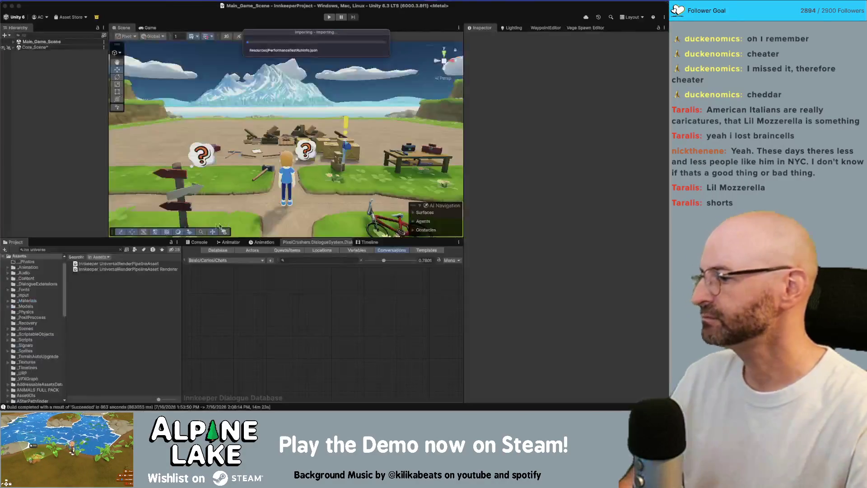
- Clear the old search in Unity's Project window
key(super+Tab)
click(60, 251)
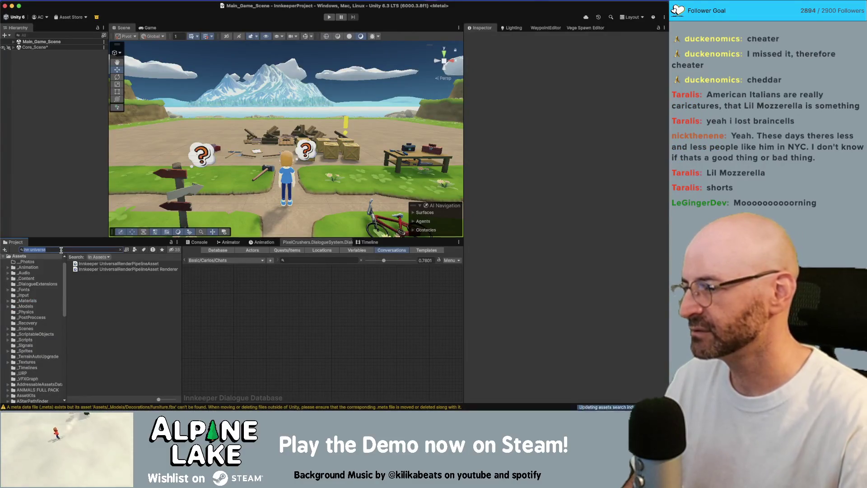
key(BackSpace)
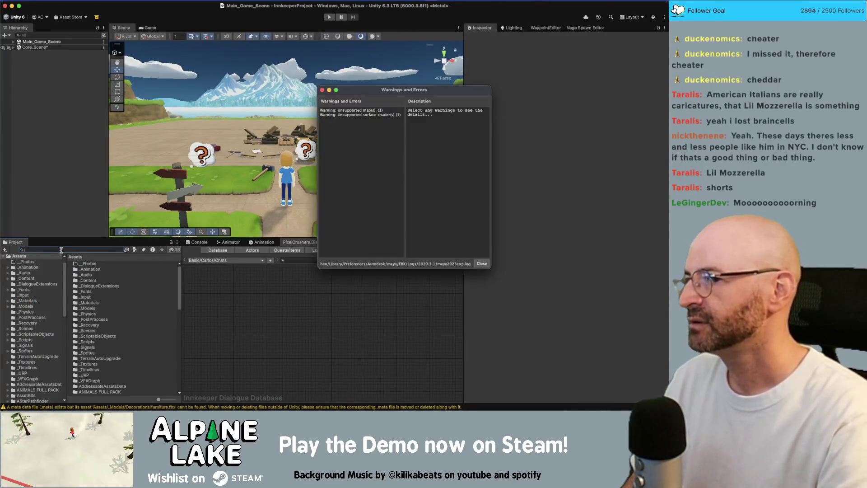
key(super+Tab)
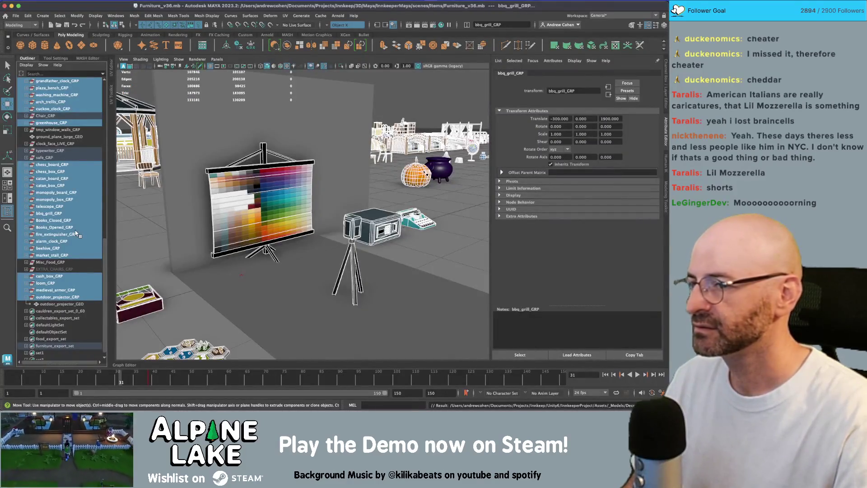
key(super+Tab)
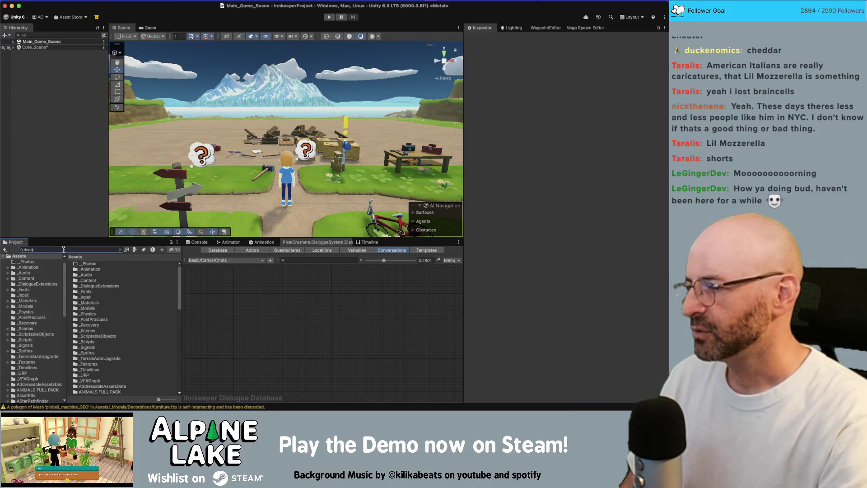
- Select the Decor TV item, Decor TV prefab and SP Decor TV, excluding Item Recipe Decor TV
key(Down)
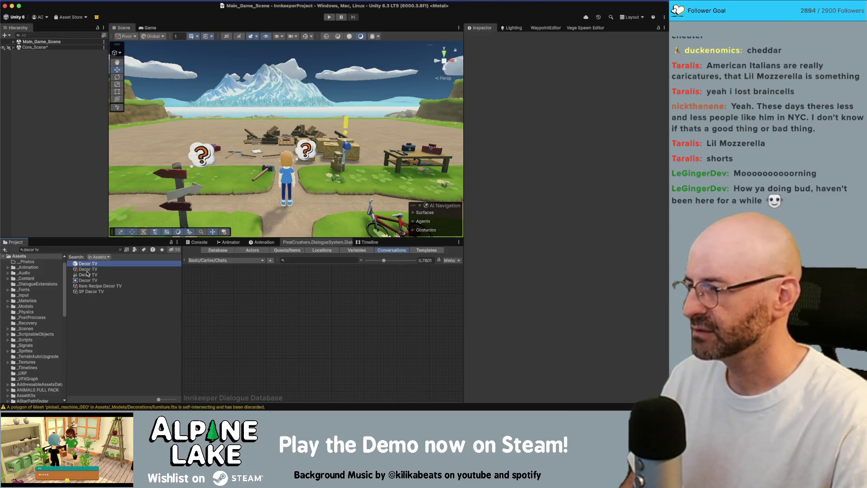
key(Down)
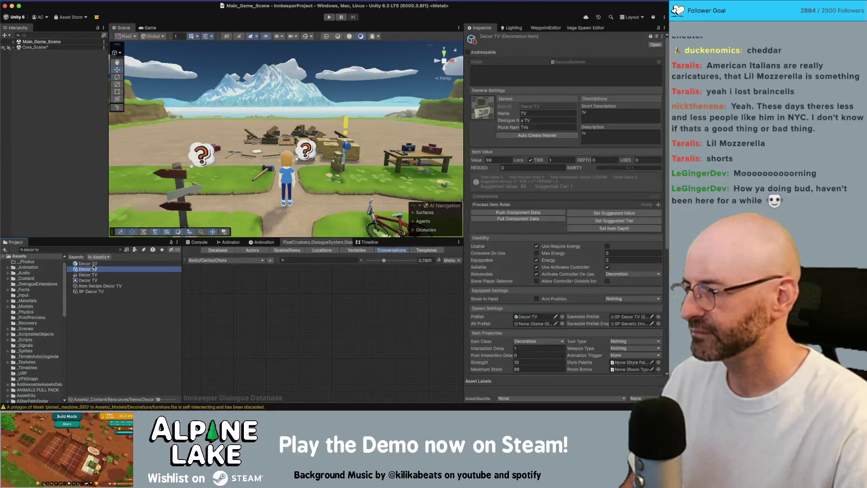
super+click(93, 263)
super+click(96, 286)
super+click(96, 291)
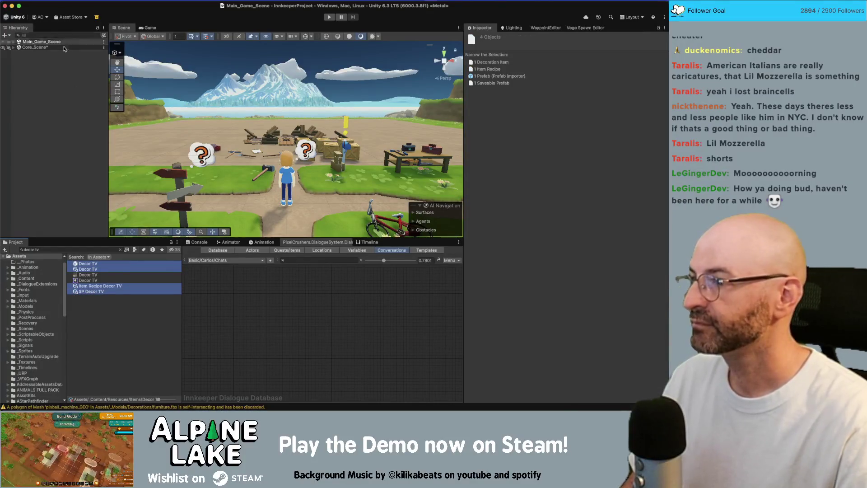
super+click(89, 287)
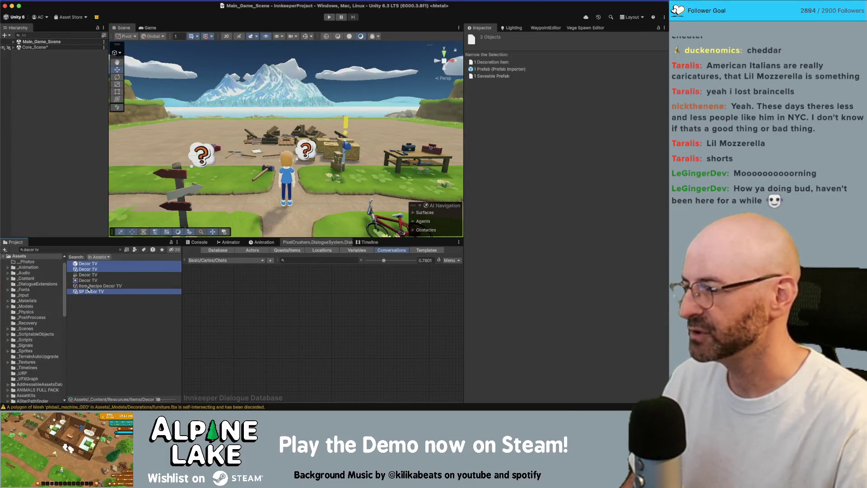
- Duplicate the selected Decor TV assets, replacing 'TV' with 'Outdoor Projector'
right_click(97, 289)
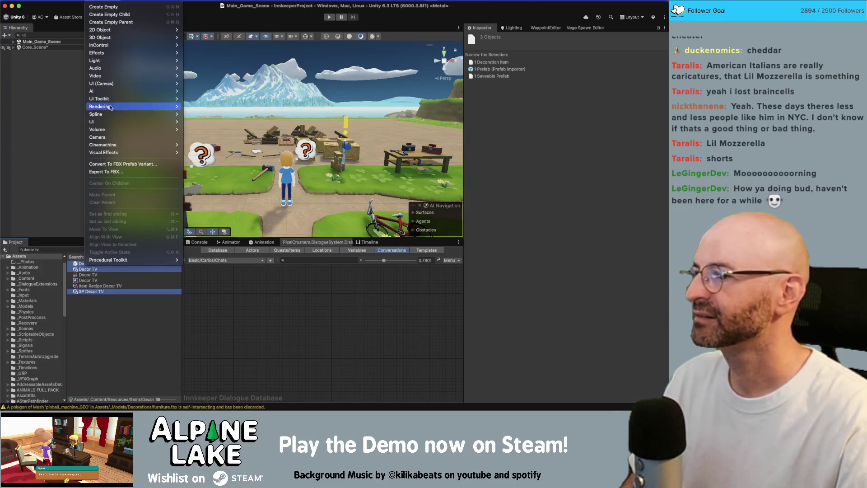
click(93, 118)
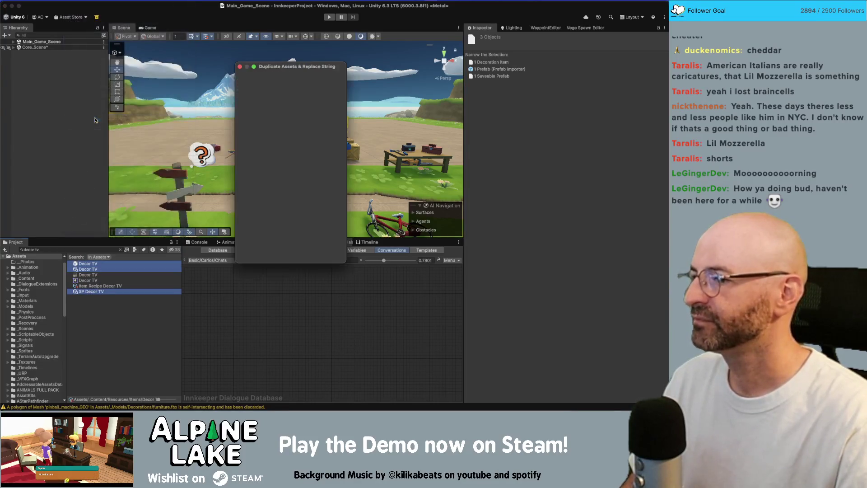
click(292, 81)
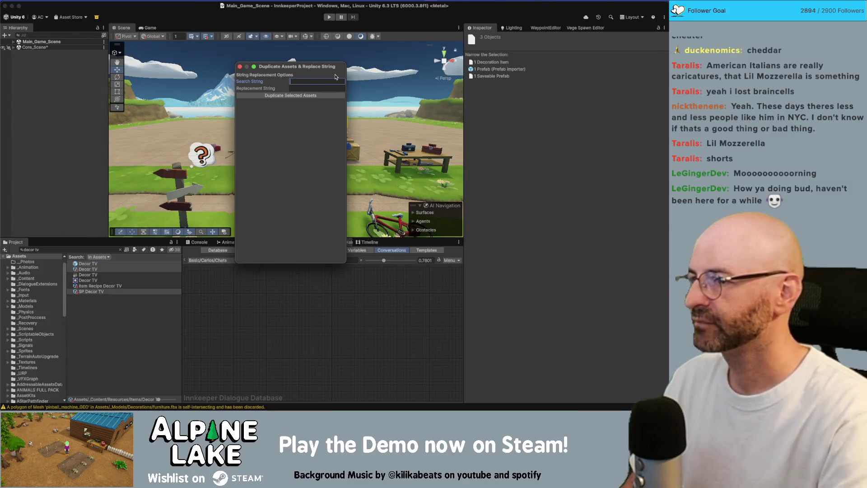
text(TV)
key(Tab)
text(outdoor projector)
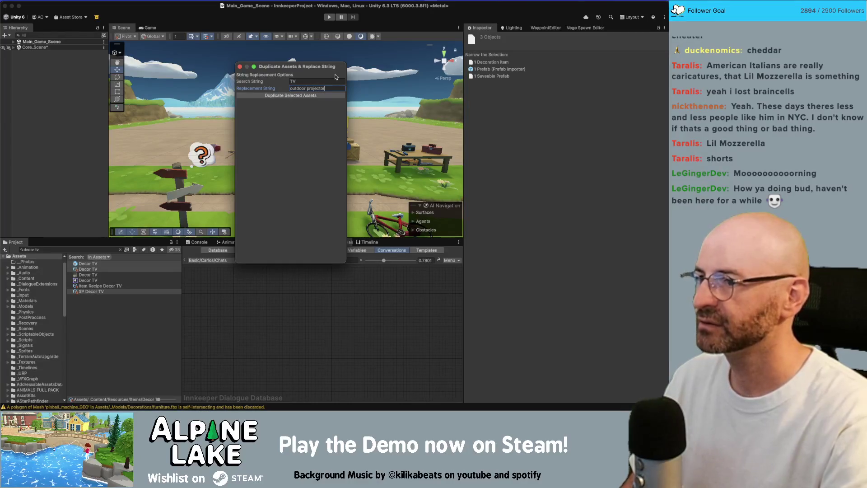
click(311, 100)
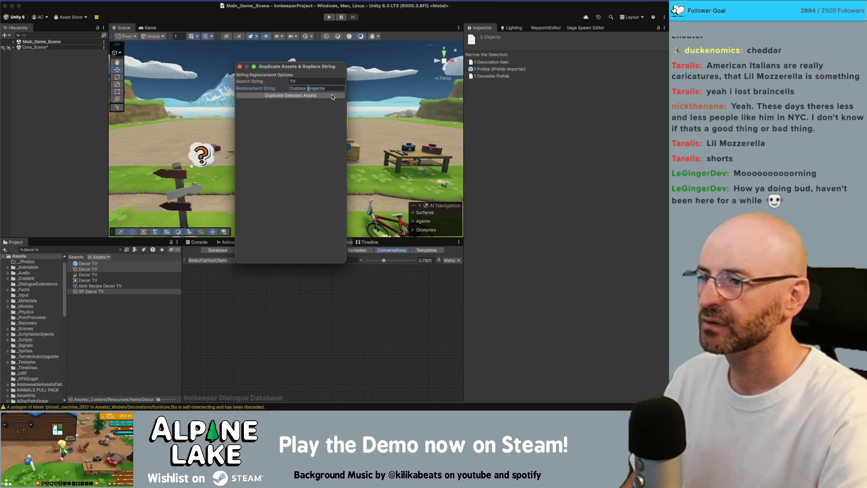
text(P)
click(330, 96)
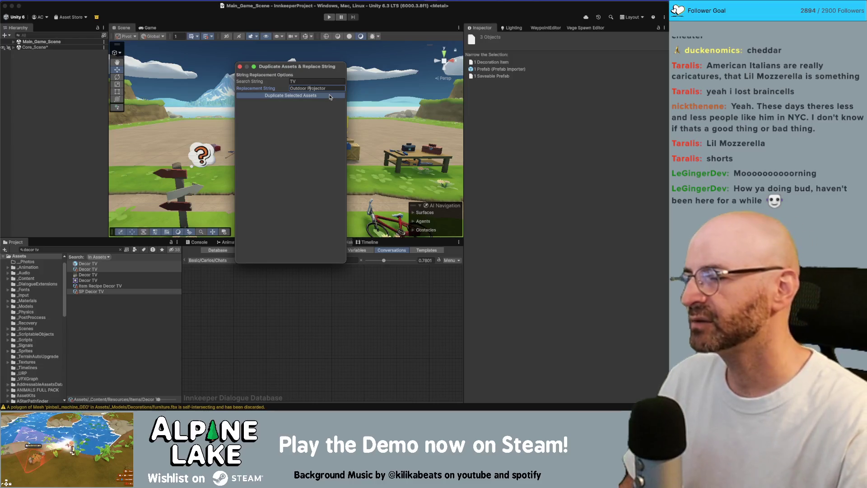
click(92, 249)
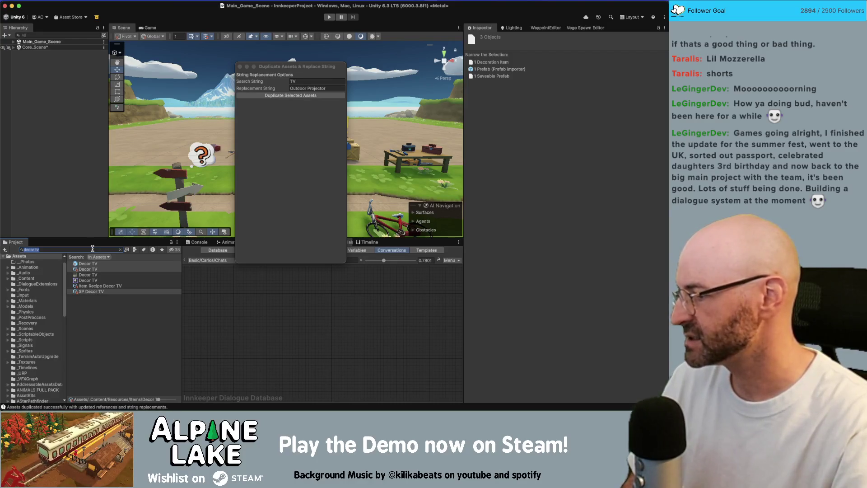
- Search for 'decor outdoor', close the duplicate window and open the Decor Outdoor Projector prefab
click(90, 249)
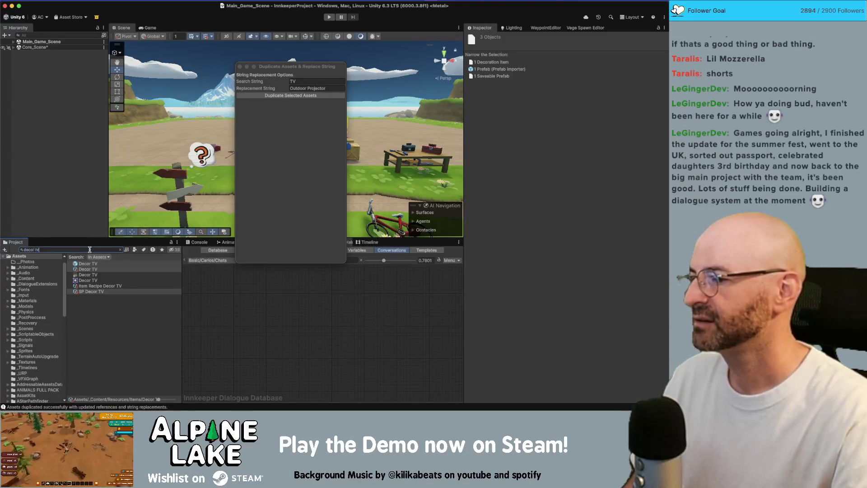
double_click(90, 250)
text(outdoor)
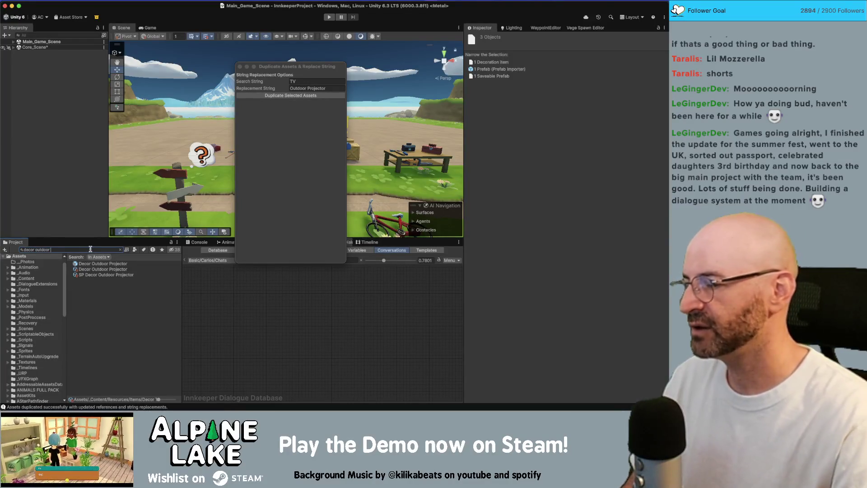
click(240, 67)
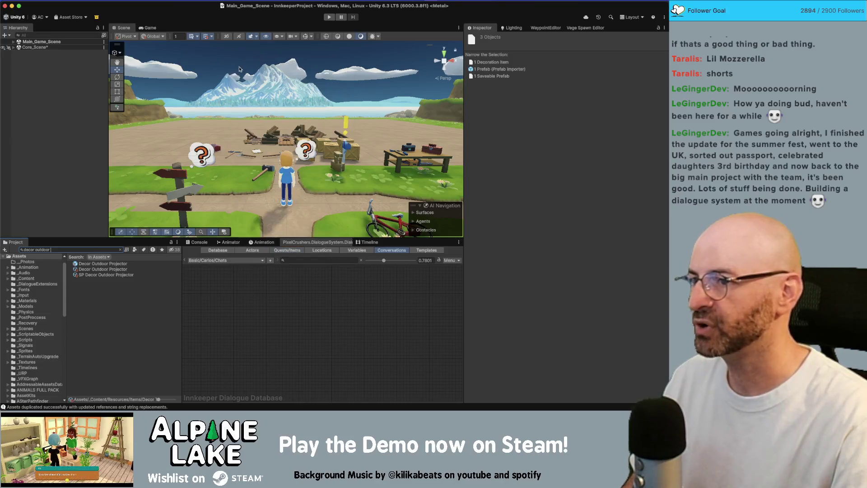
click(104, 264)
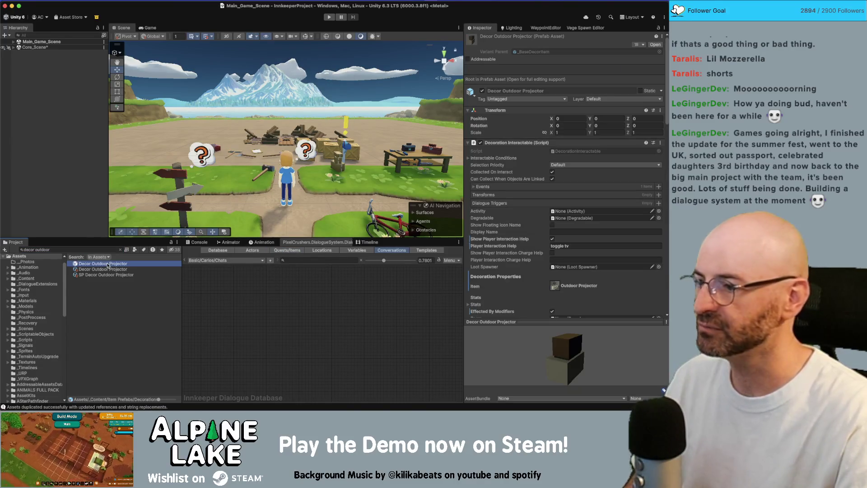
double_click(108, 265)
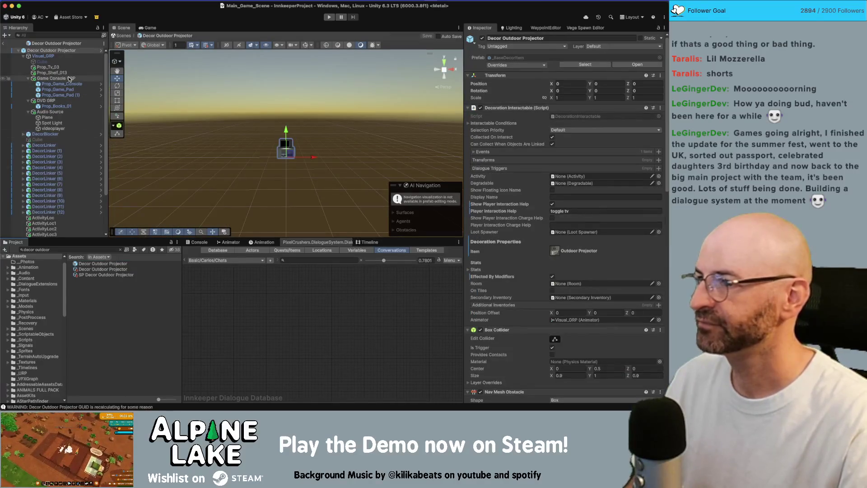
- Add the outdoor_projector_GEO mesh to the prefab at position 0, 0, 0
key(f)
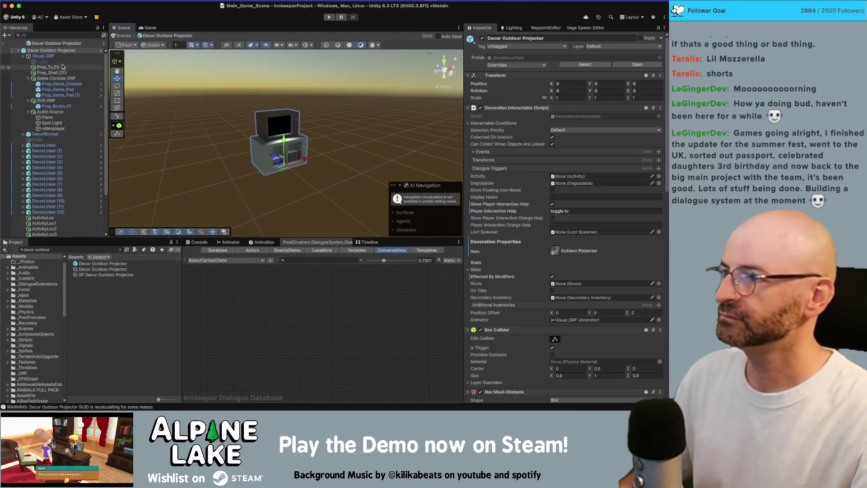
scroll(229, 134, down, 2)
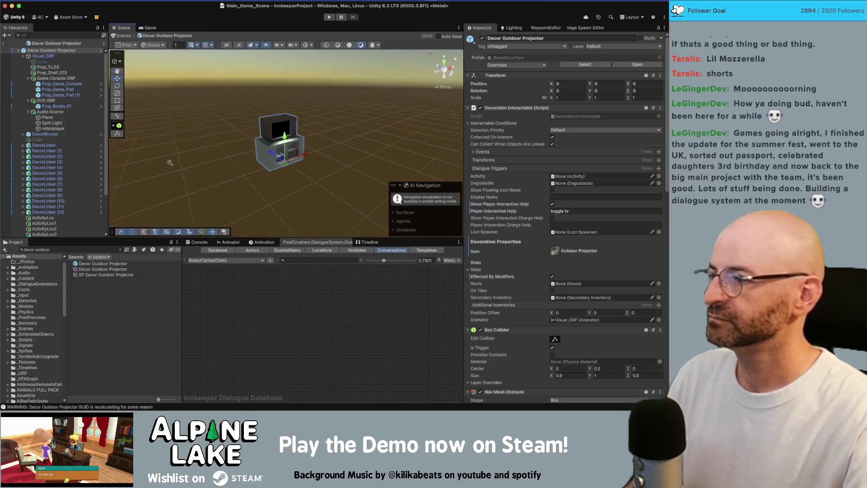
click(78, 249)
text(out)
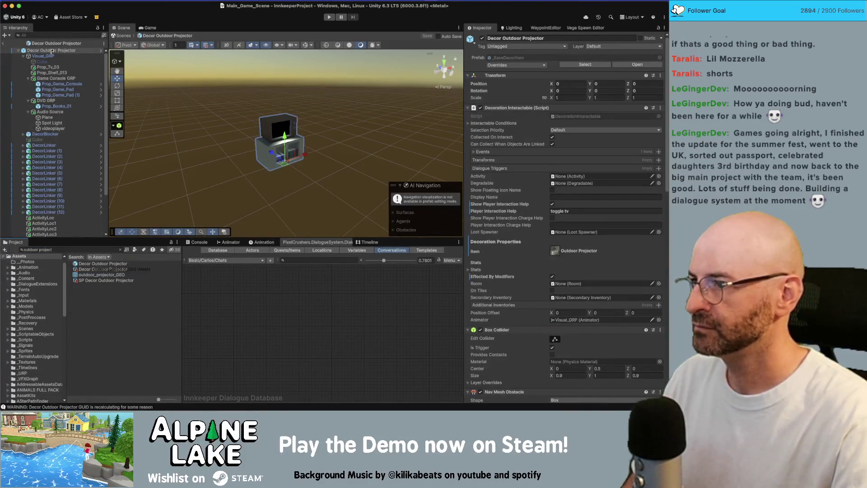
drag(317, 191, 321, 194)
scroll(332, 183, down, 3)
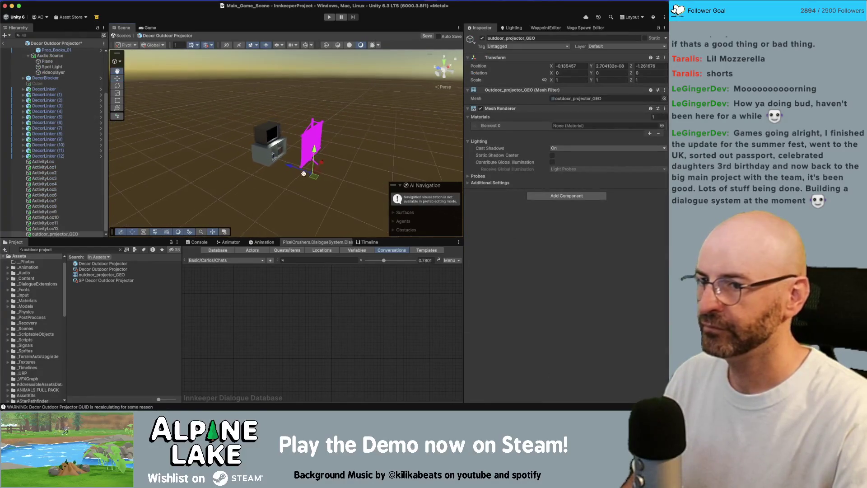
click(570, 67)
text(0)
key(Tab)
text(0)
key(Tab)
text(0)
key(Return)
- Collapse Visual_GRP and its Game Console, DVD and Audio Source groups, keeping the projector mesh outside
scroll(215, 160, up, 5)
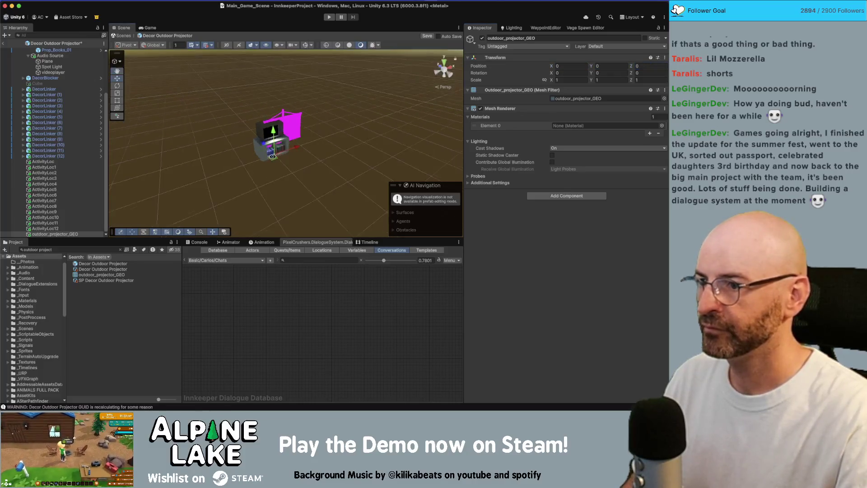
mouse_move(215, 160)
alt+mouse_down()
mouse_move(194, 153)
mouse_move(385, 144)
alt+mouse_up()
scroll(364, 135, up, 2)
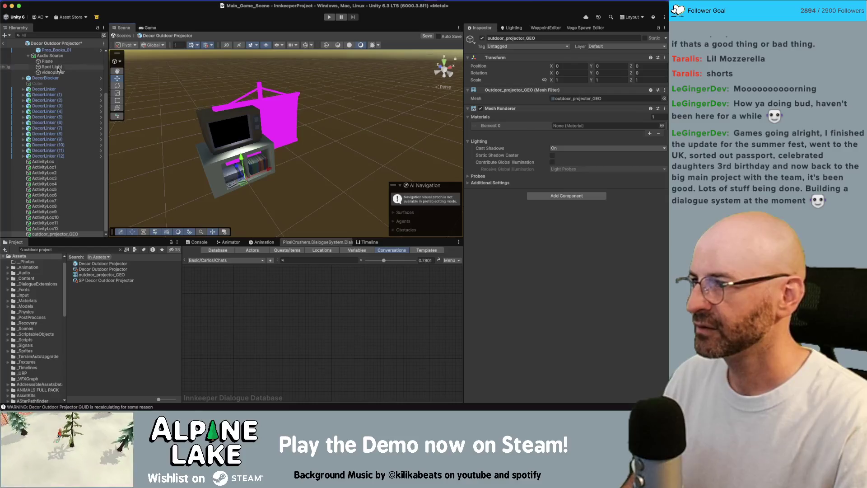
scroll(47, 60, up, 3)
click(47, 61)
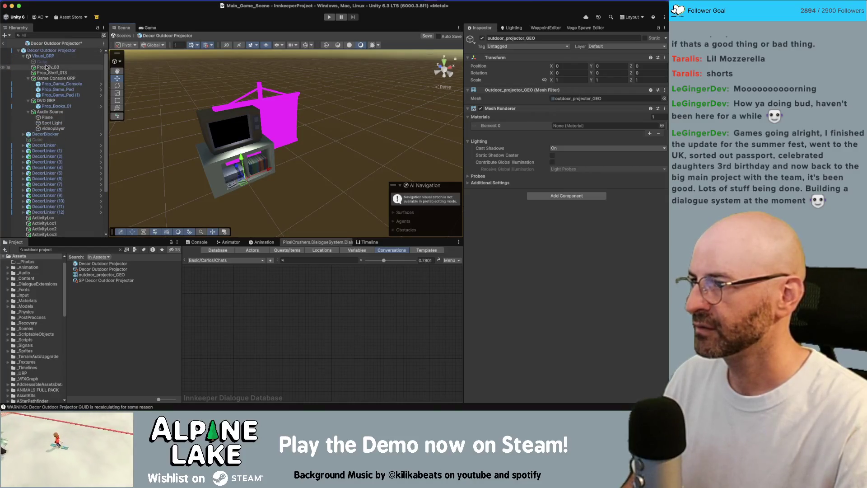
click(43, 56)
alt+drag(260, 129, 268, 170)
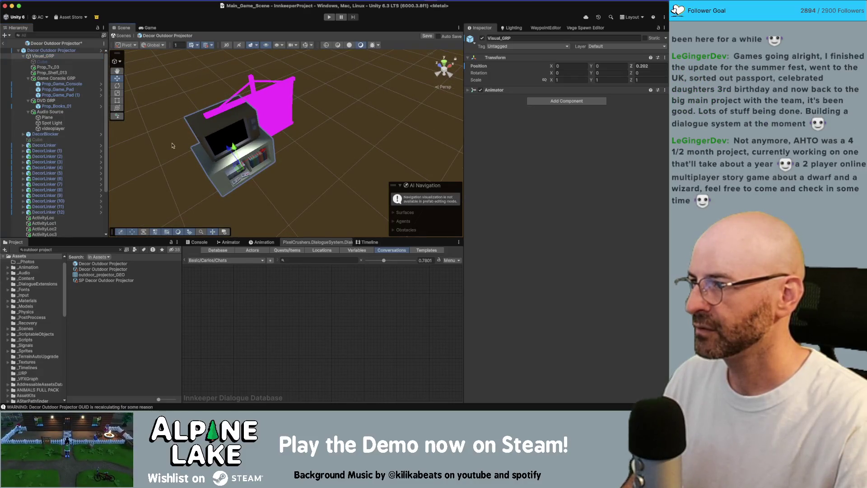
click(28, 78)
click(28, 84)
click(28, 90)
click(24, 56)
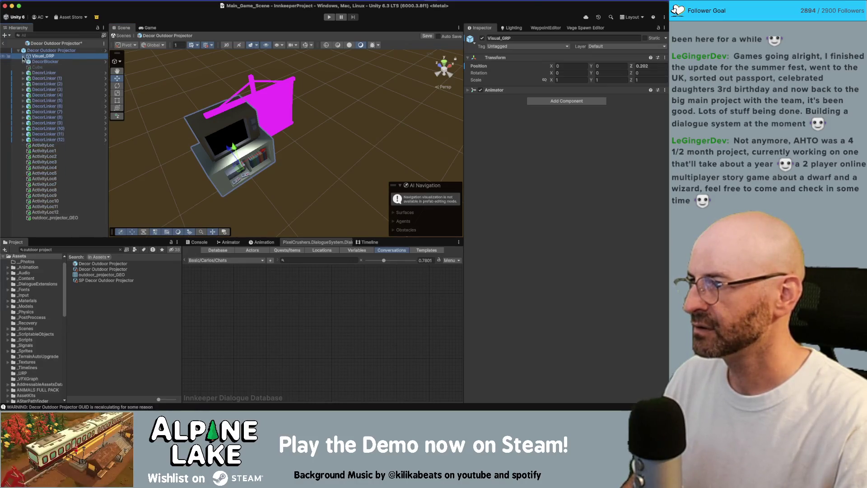
drag(49, 60, 51, 57)
key(super+z)
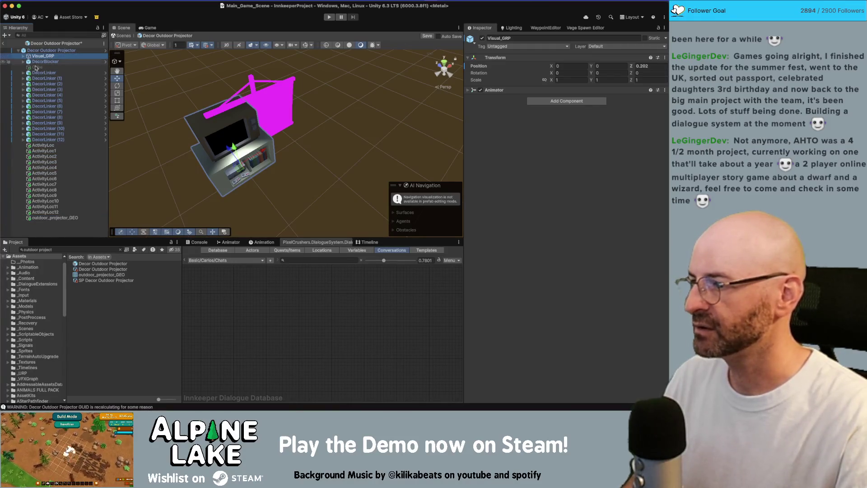
- Assign the Color Atlas Metal Mat material to outdoor_projector_GEO's Mesh Renderer
click(55, 218)
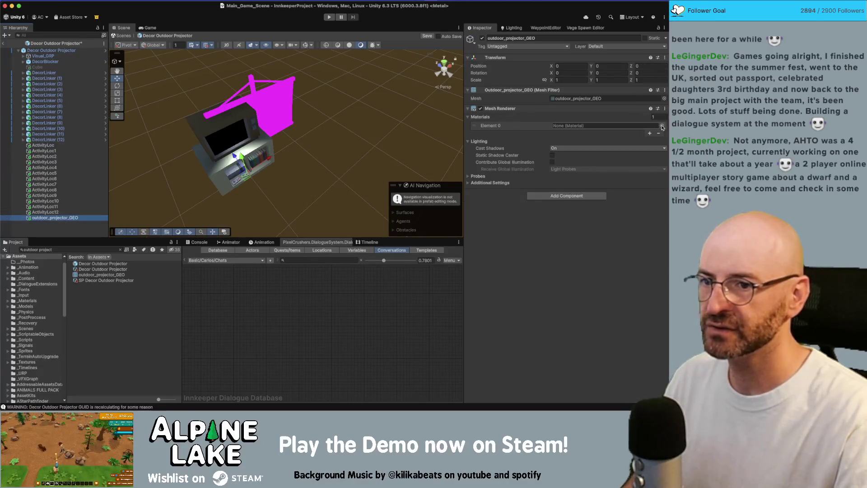
click(663, 125)
text(metal mat)
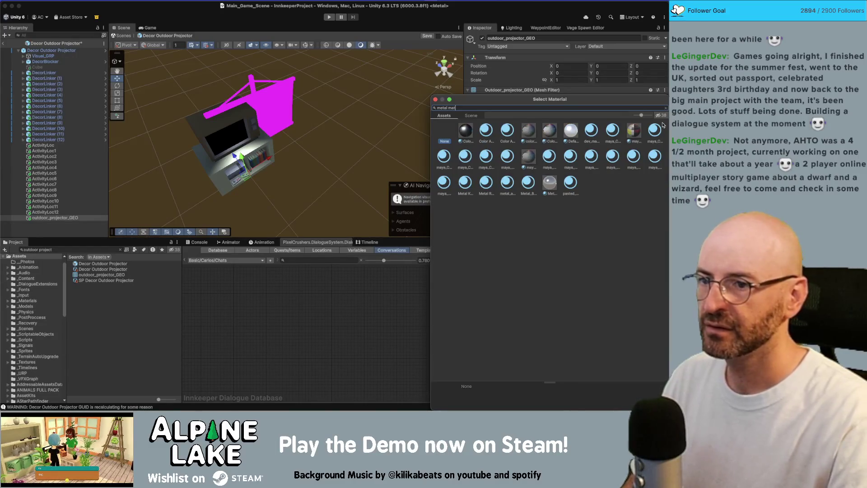
drag(644, 115, 530, 125)
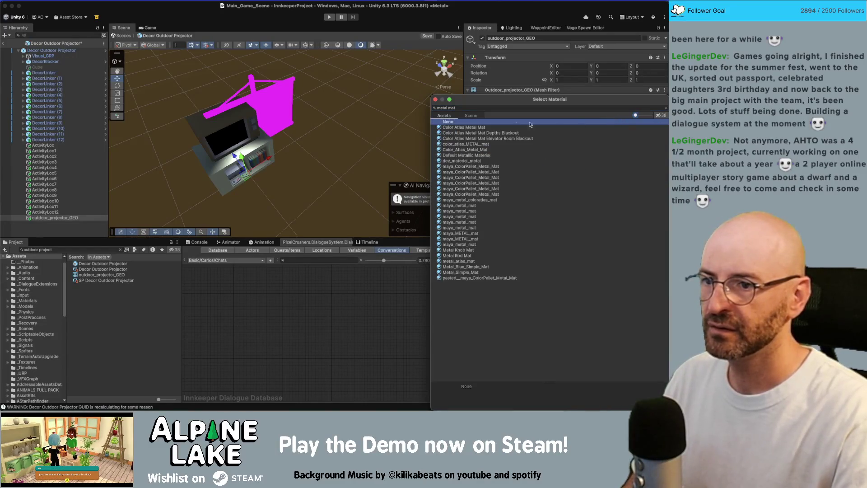
click(466, 128)
double_click(466, 128)
key(super+Tab)
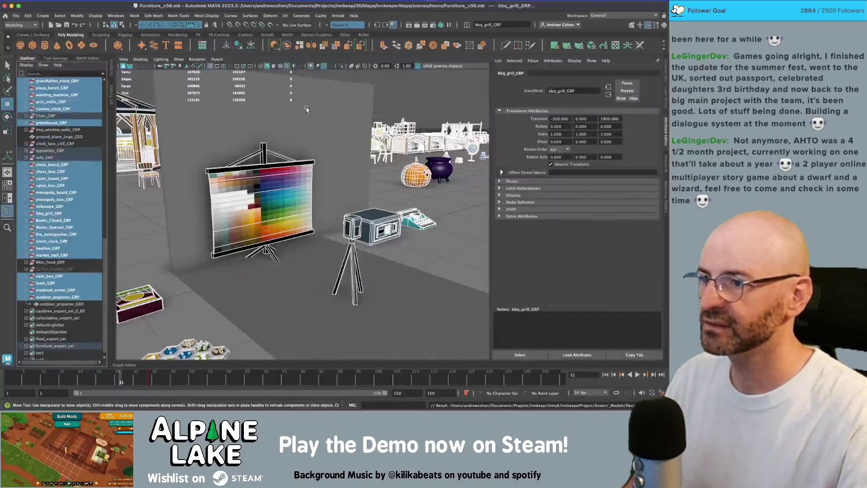
- Select the band of screen faces on the outdoor projector model in face mode
click(250, 186)
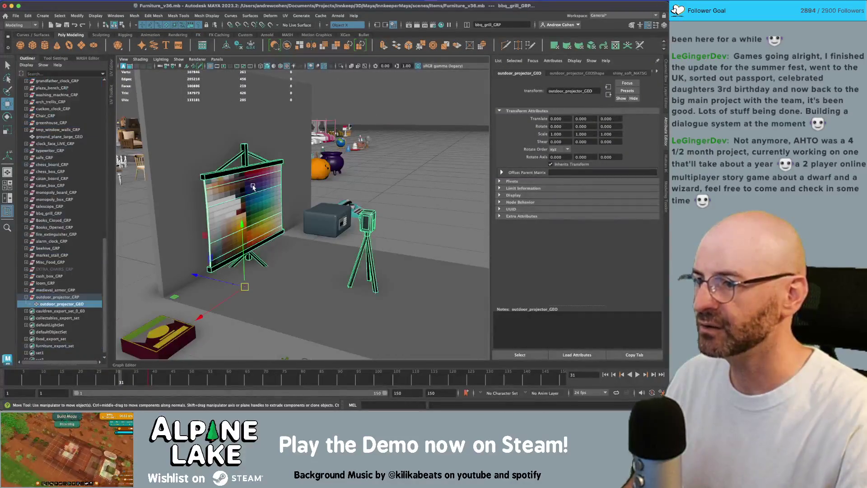
key(q)
right_click(249, 179)
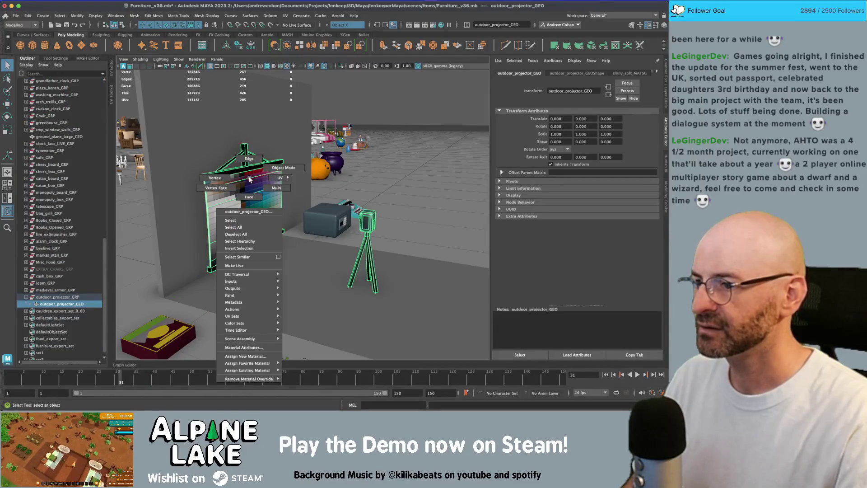
key(f)
right_drag(274, 162, 277, 171)
click(277, 172)
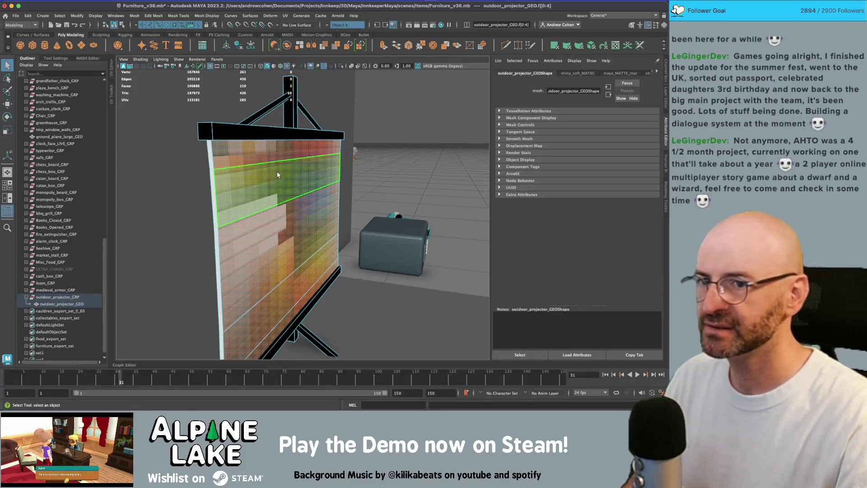
click(657, 74)
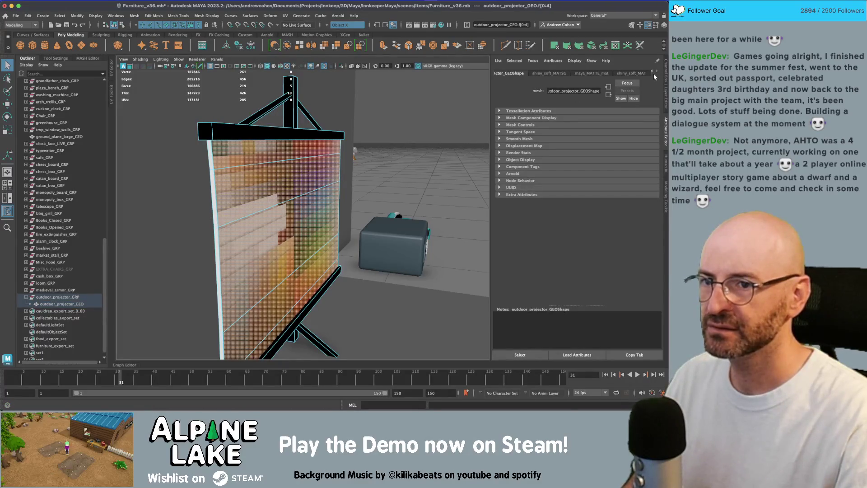
double_click(211, 178)
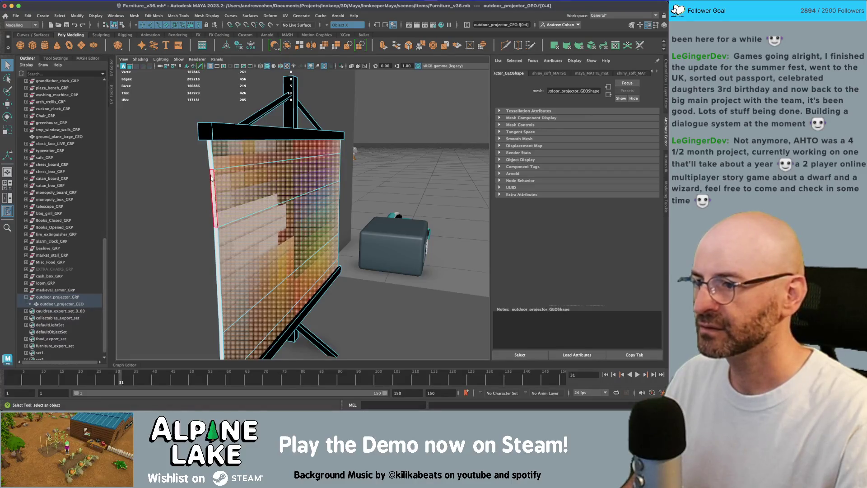
mouse_move(211, 178)
right_down()
mouse_move(215, 368)
mouse_move(276, 220)
mouse_move(274, 199)
mouse_move(294, 253)
mouse_move(310, 387)
mouse_move(357, 380)
mouse_move(357, 325)
right_up()
double_click(297, 199)
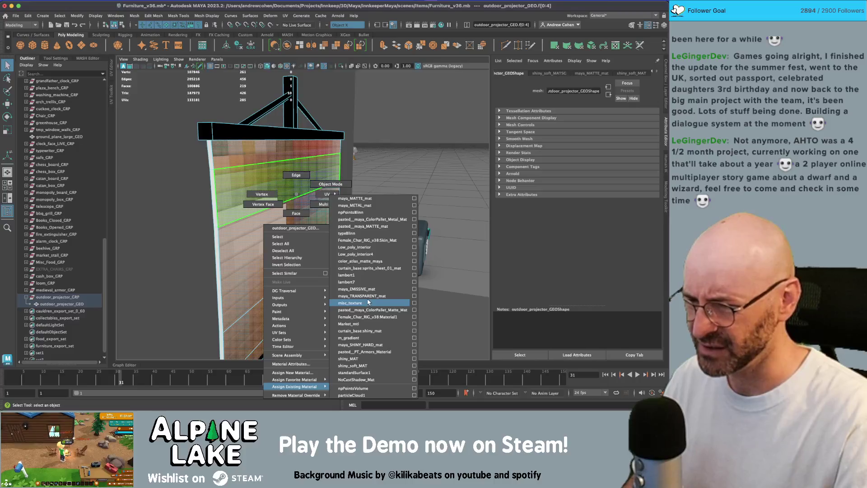
right_drag(266, 194, 297, 197)
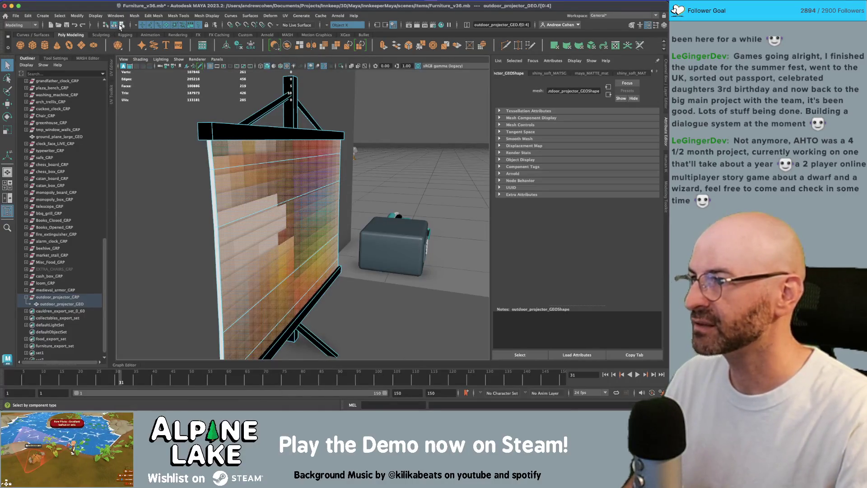
- Duplicate the projector mesh and remove the unneeded faces from the copy
key(ctrl+d)
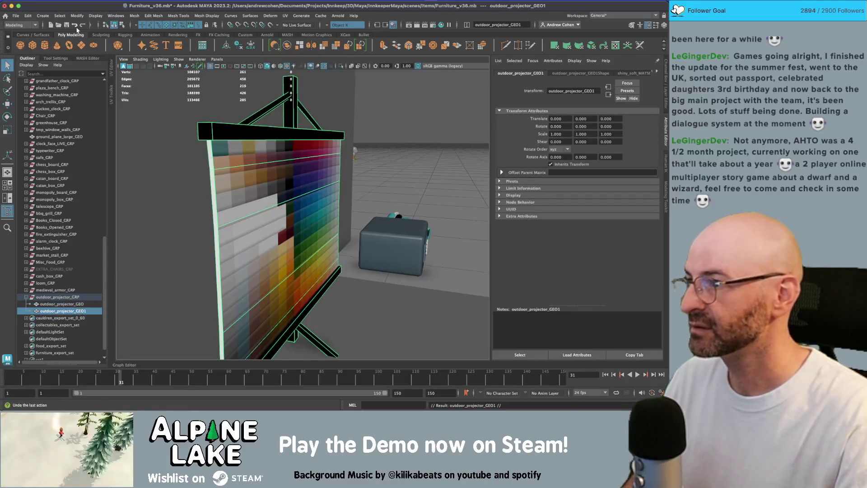
click(122, 25)
click(264, 180)
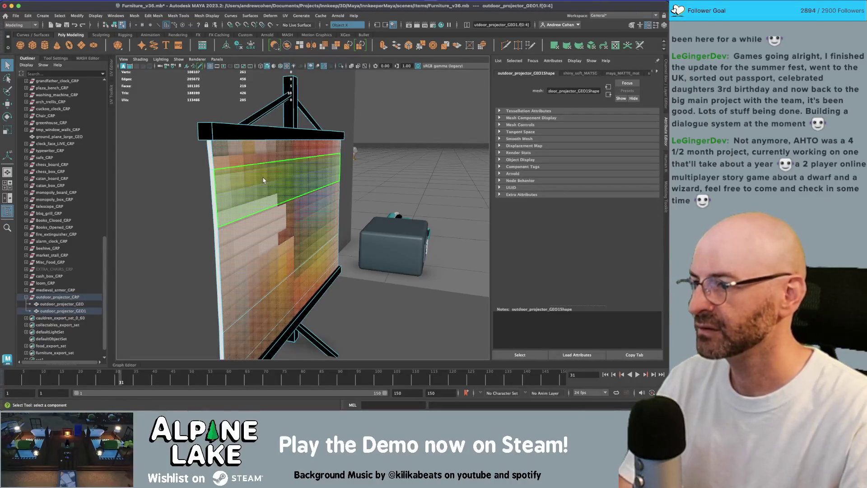
key(Delete)
key(ctrl+z)
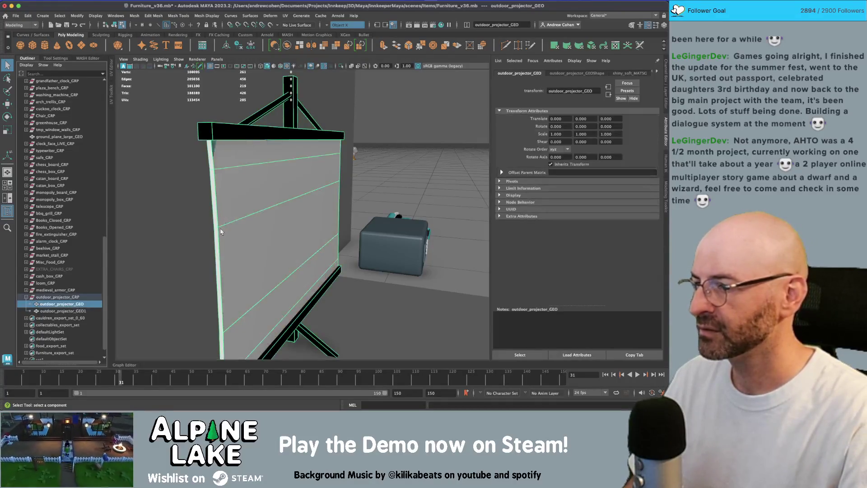
right_click(261, 191)
click(260, 209)
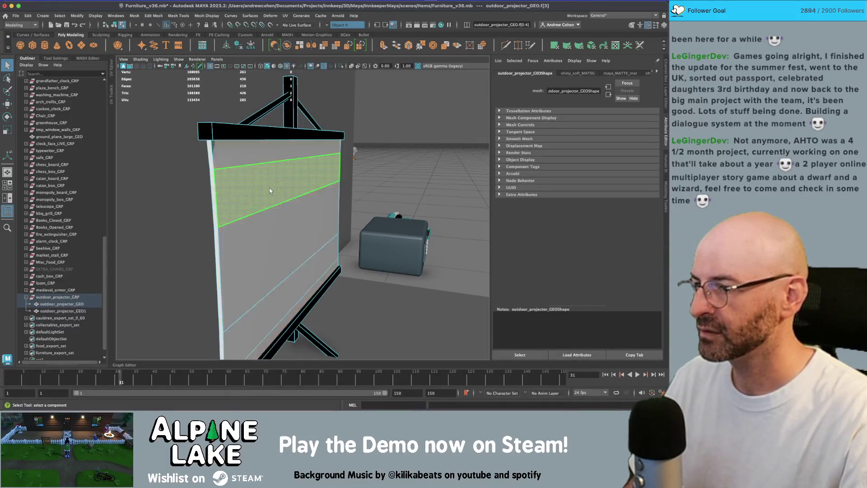
scroll(232, 137, down, 10)
click(189, 108)
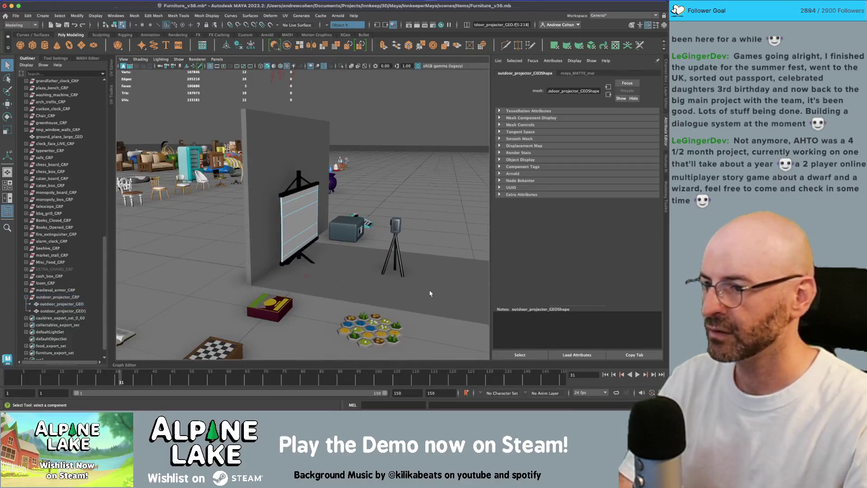
- Rename the screen piece to outdoor_projector_screen_GEO in the Outliner
click(86, 304)
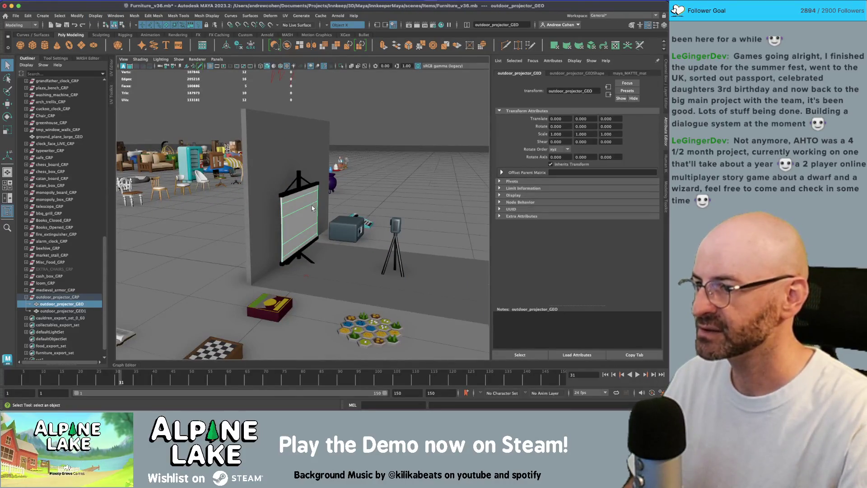
click(82, 312)
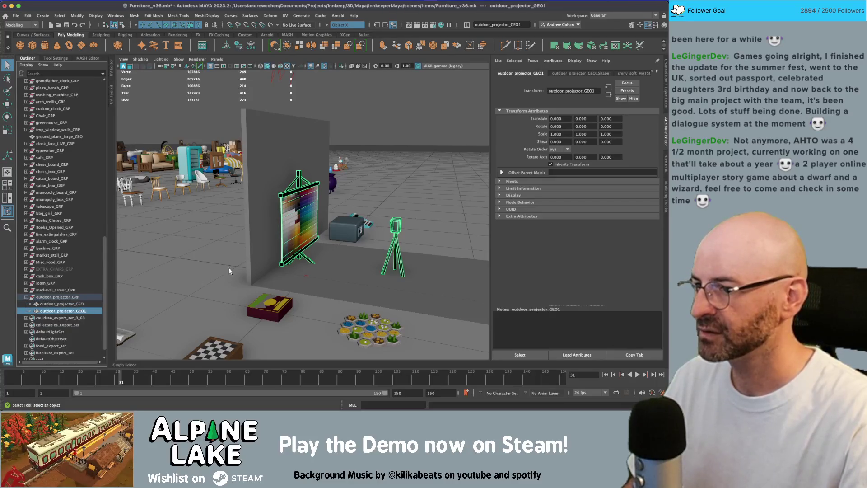
key(f)
click(51, 305)
double_click(51, 304)
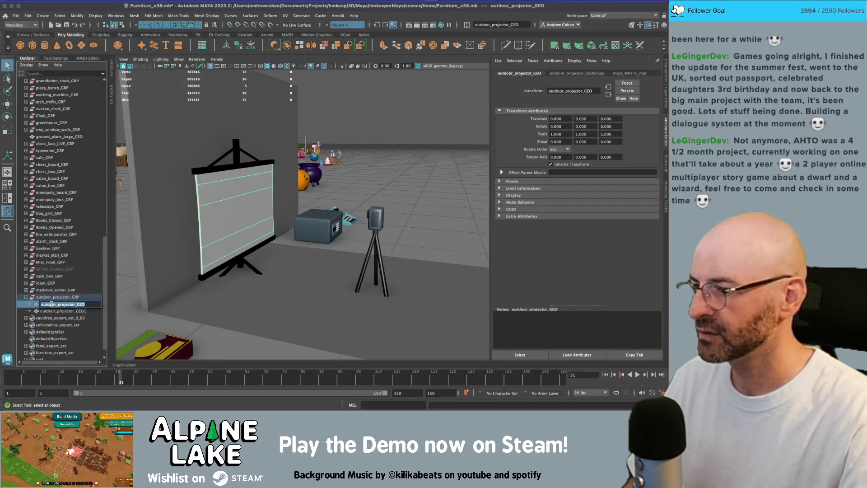
click(77, 305)
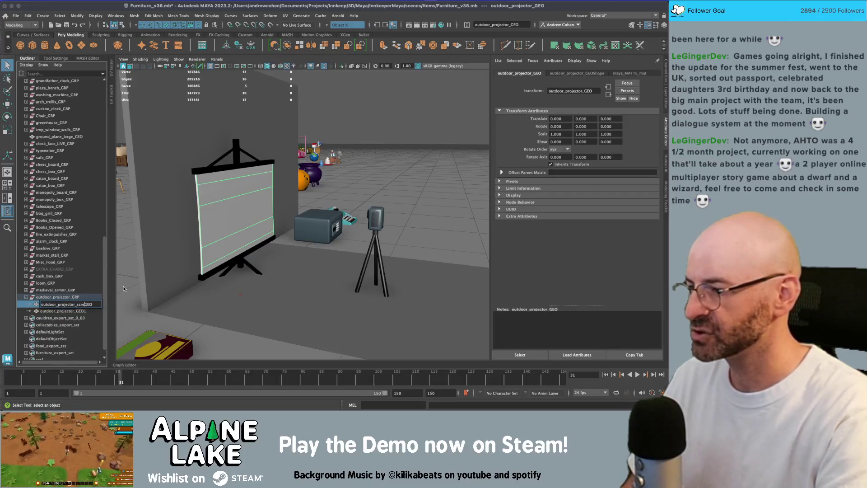
key(Return)
click(92, 312)
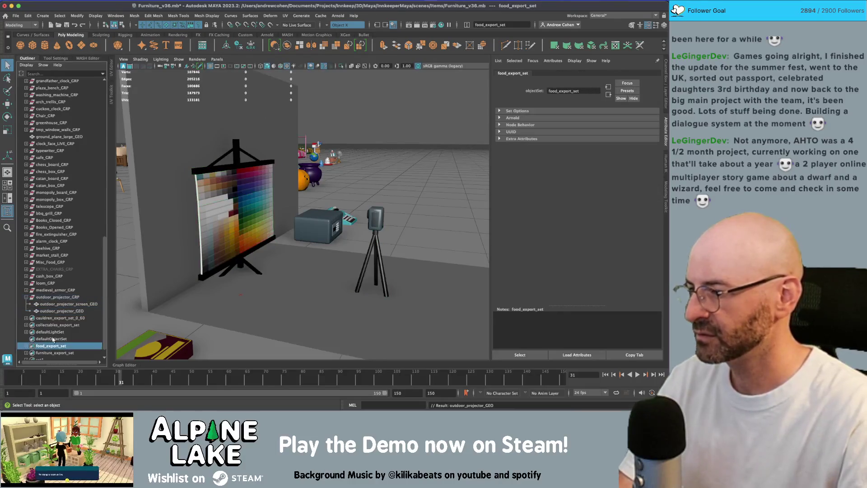
- Export furniture_export_set over furniture.fbx and close the export warnings window
key(w)
click(60, 325)
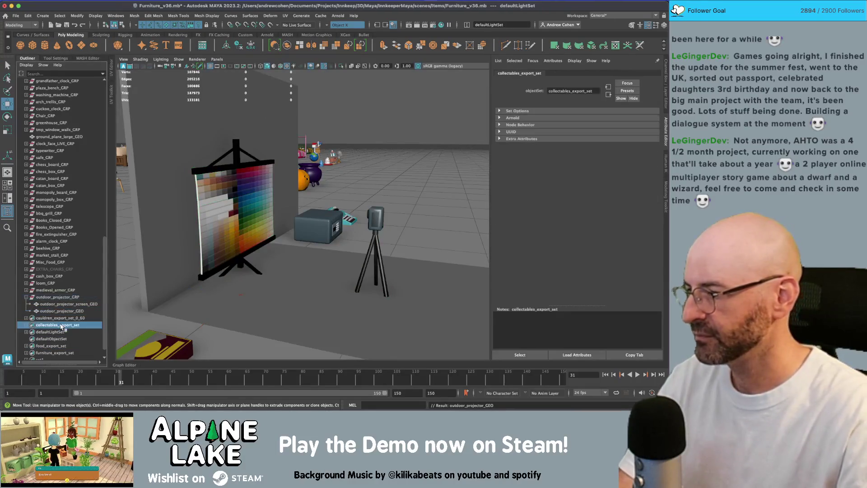
click(55, 353)
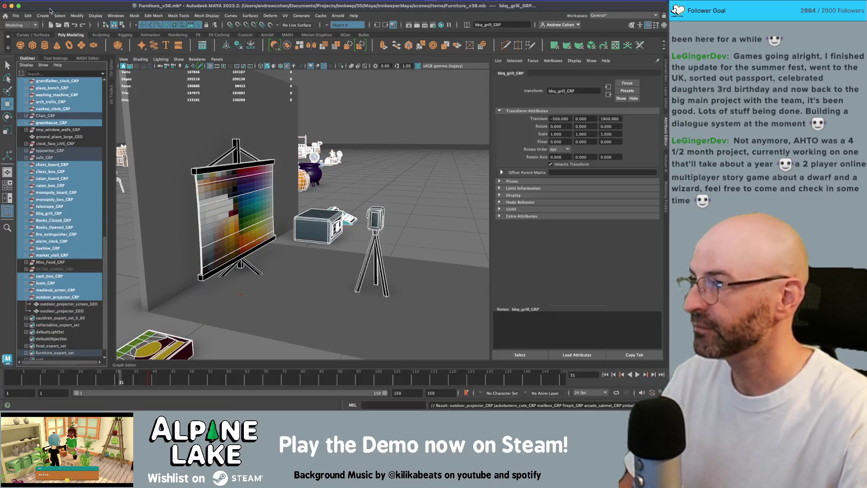
click(16, 15)
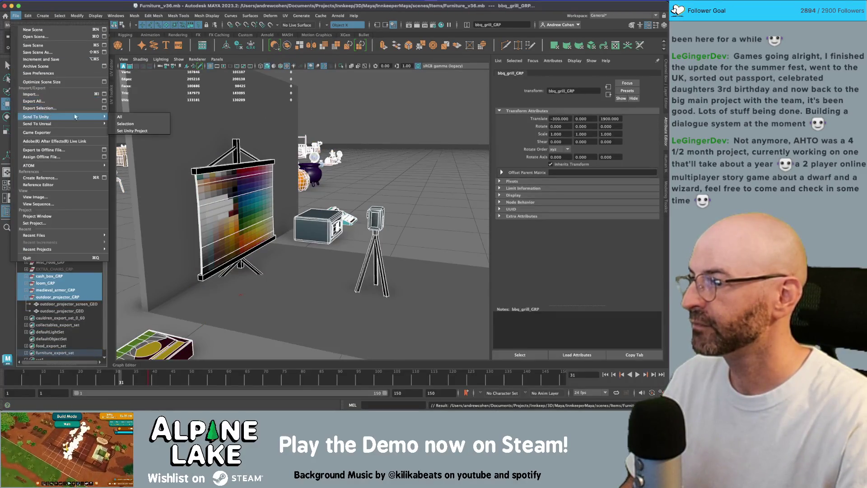
click(90, 108)
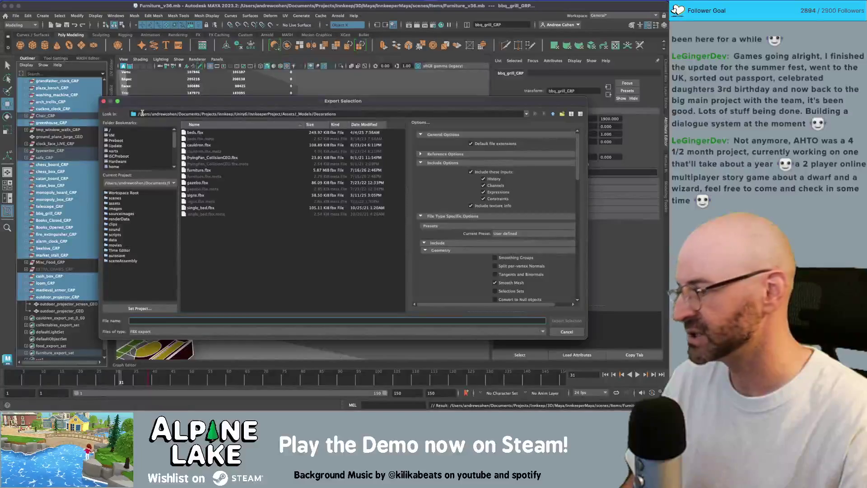
double_click(203, 171)
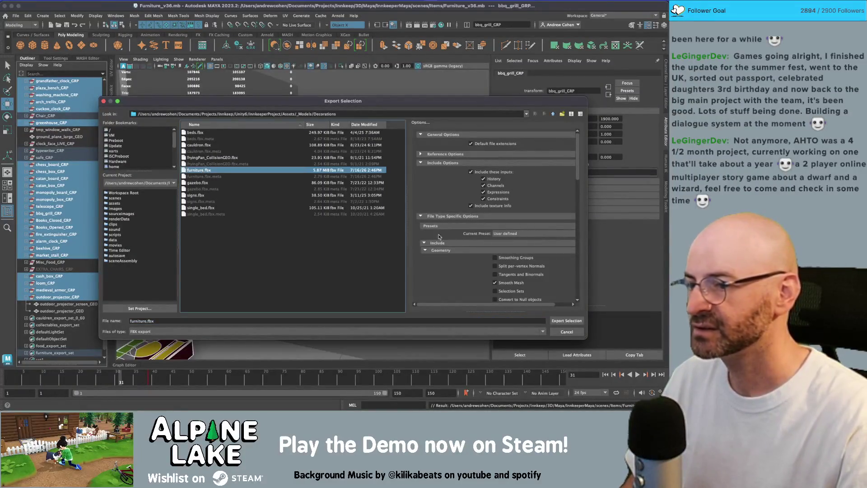
click(331, 214)
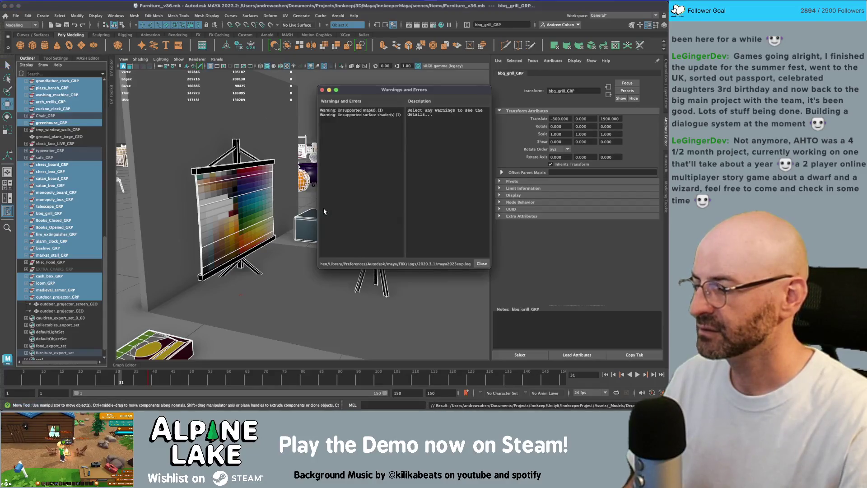
click(322, 91)
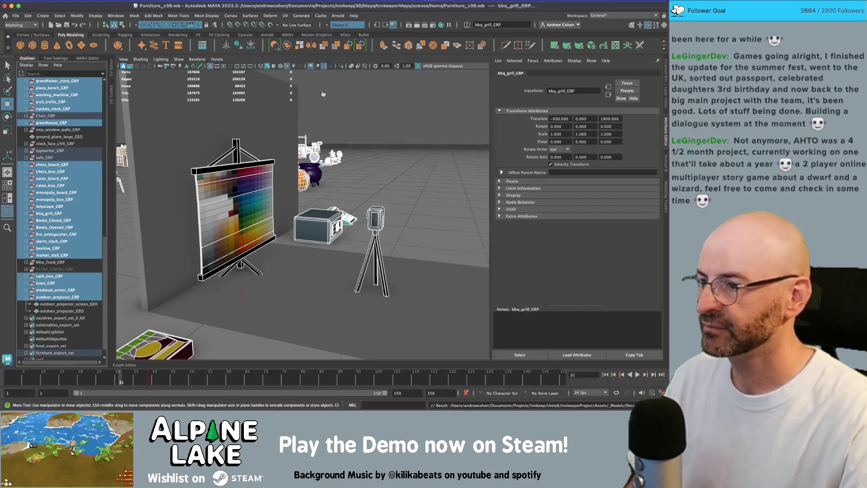
key(super+Tab)
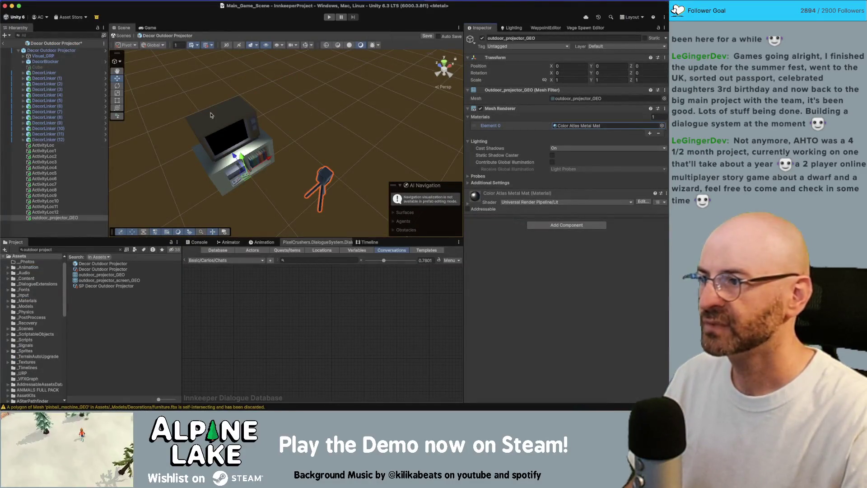
- Give outdoor_projector_GEO's Mesh Renderer two material slots
click(90, 217)
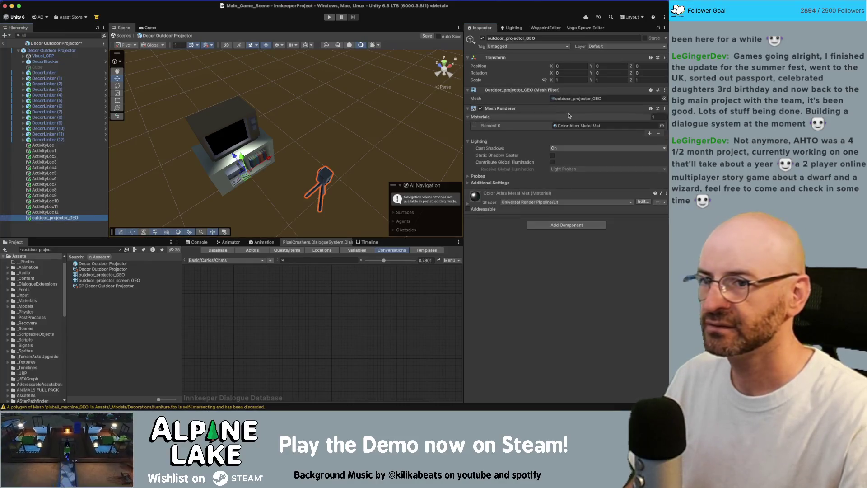
click(655, 117)
text(2)
key(Return)
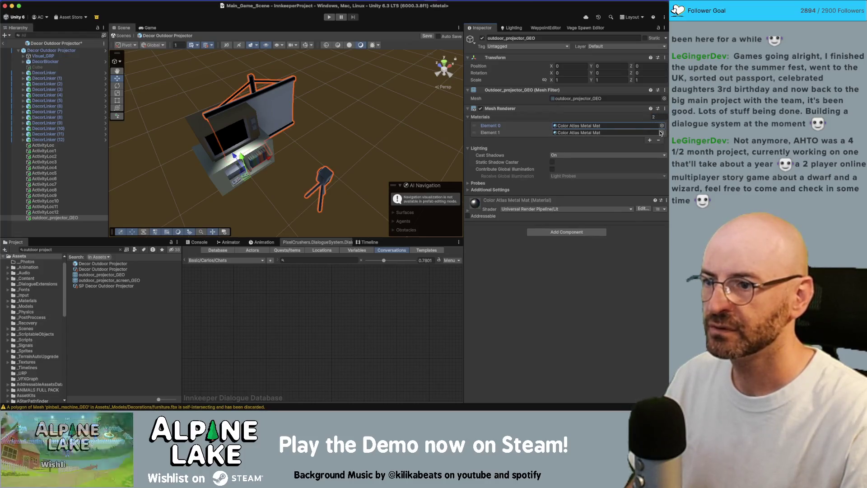
alt+drag(321, 118, 330, 120)
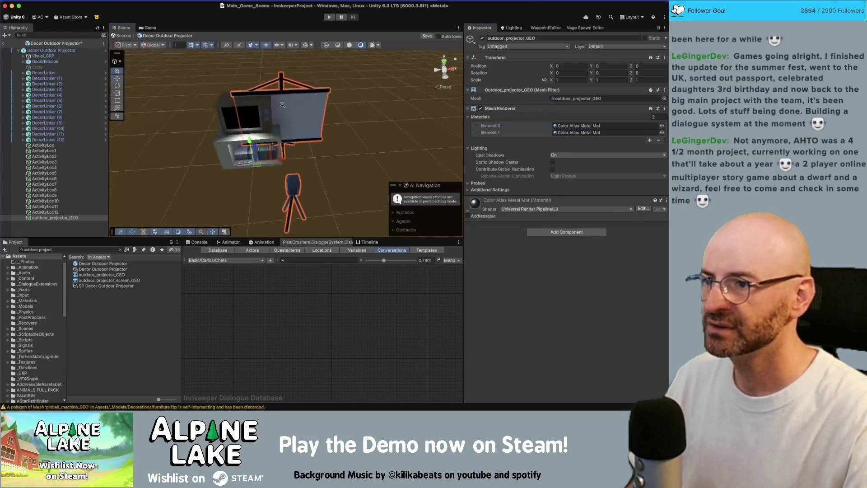
scroll(330, 120, up, 5)
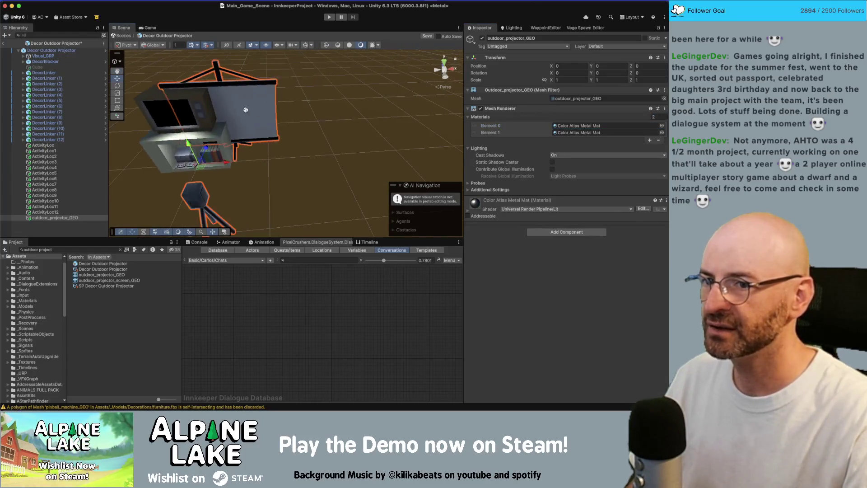
- Assign Color Atlas Matte Mat and reorder it first, ahead of Color Atlas Metal Mat
click(662, 132)
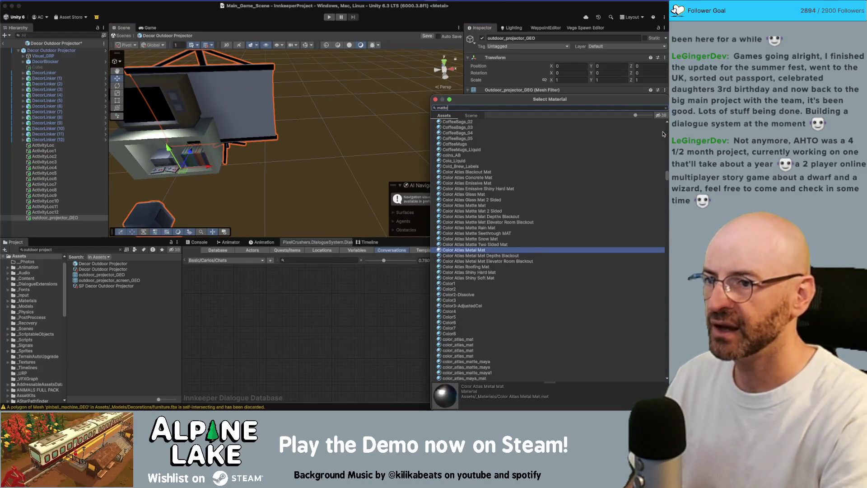
text( mat)
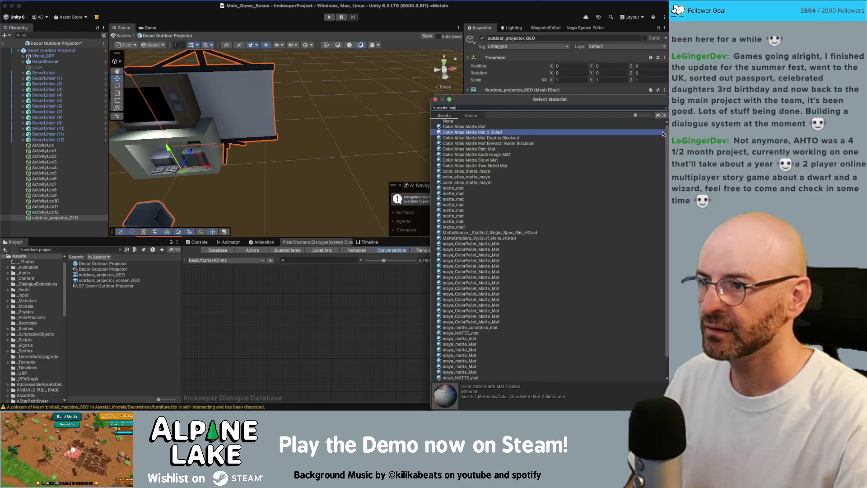
key(Return)
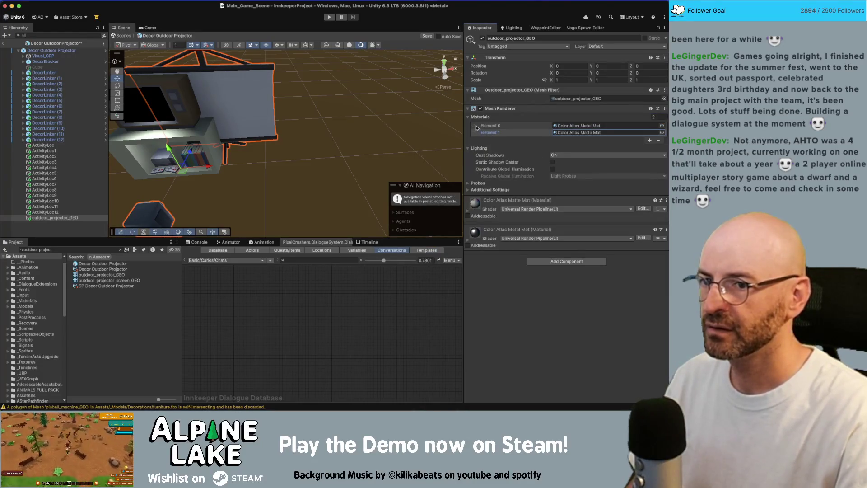
drag(473, 129, 476, 134)
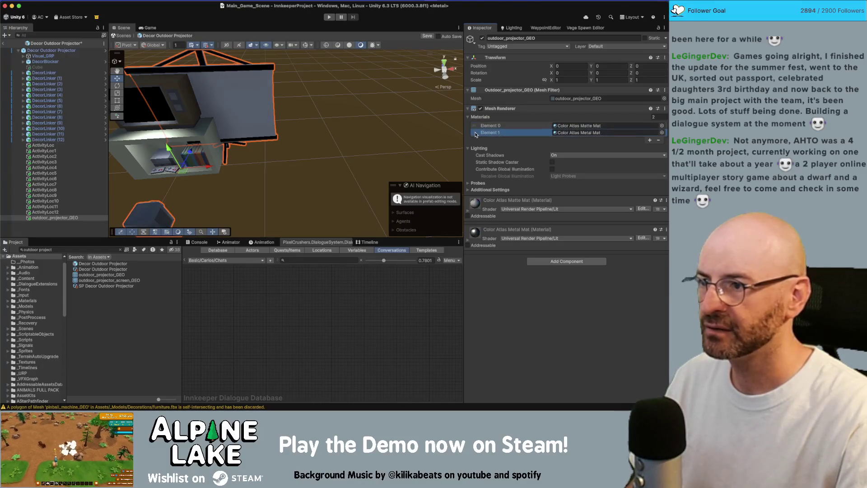
alt+drag(302, 123, 357, 138)
scroll(365, 144, up, 3)
scroll(366, 144, down, 3)
scroll(278, 142, down, 4)
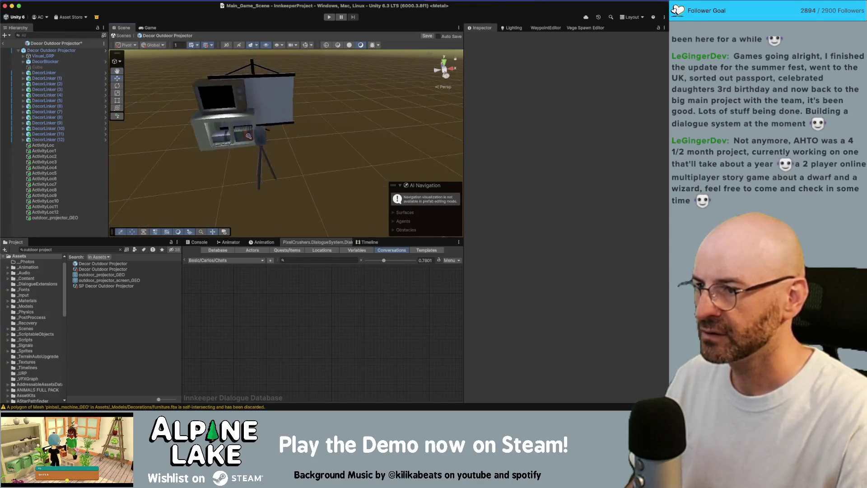
key(super+Tab)
- Select outdoor_projector_GEO and isolate it in the viewport (Ctrl+1)
key(q)
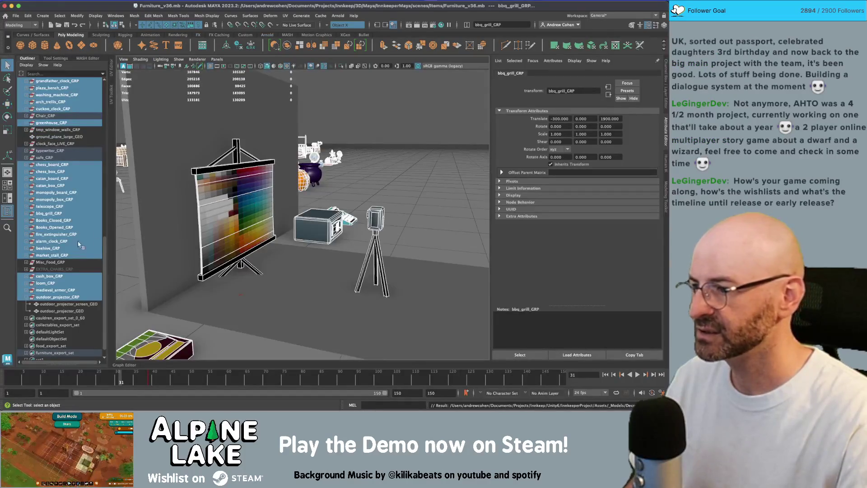
click(373, 224)
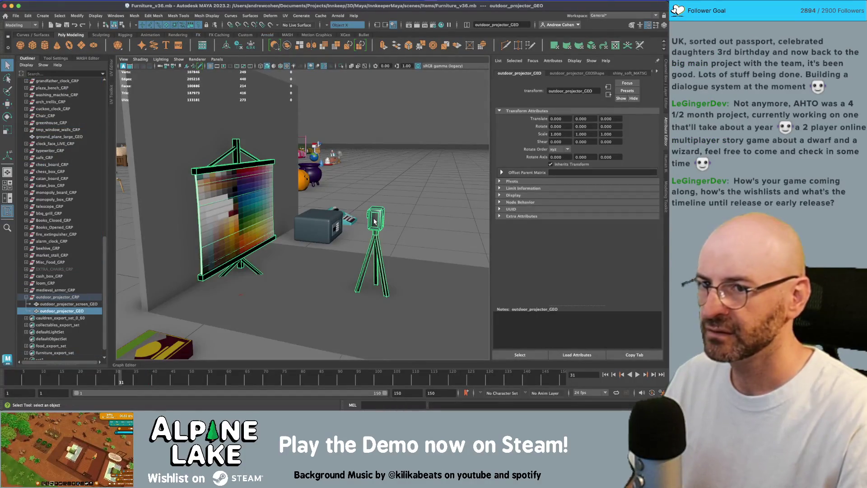
mouse_move(374, 221)
right_down()
mouse_move(385, 289)
mouse_move(375, 396)
mouse_move(434, 351)
mouse_move(451, 235)
mouse_move(446, 366)
right_up()
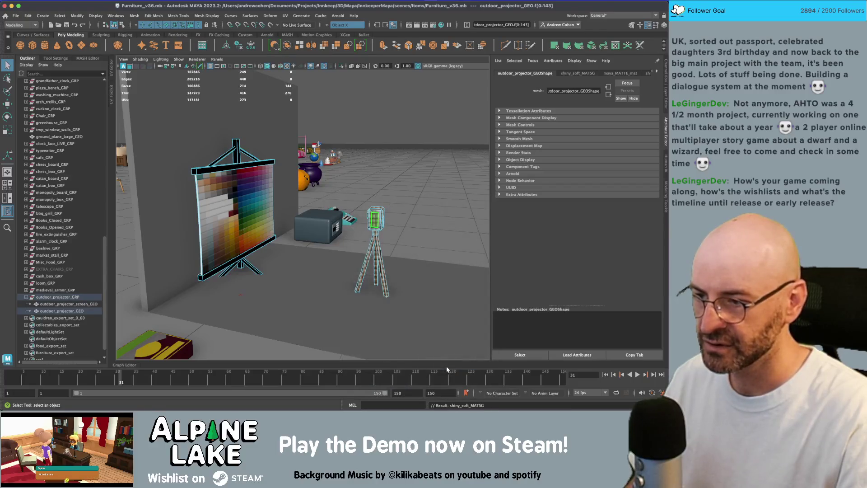
double_click(214, 200)
alt+drag(214, 199, 258, 194)
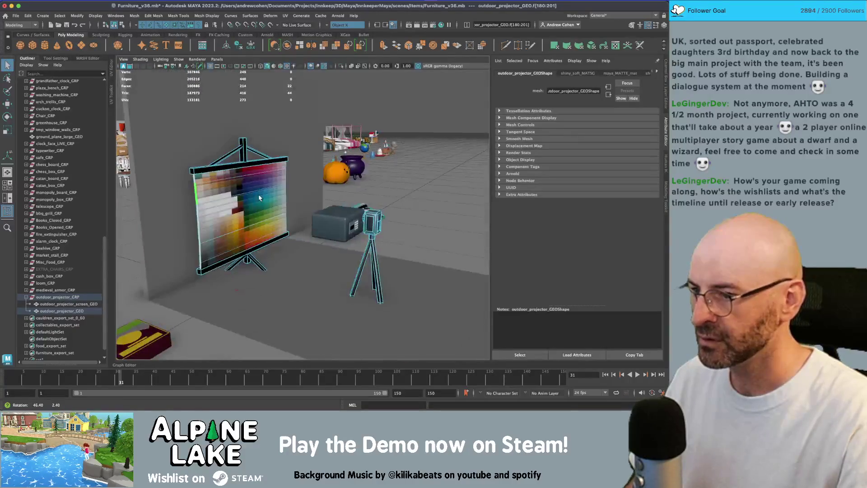
key(w)
click(113, 25)
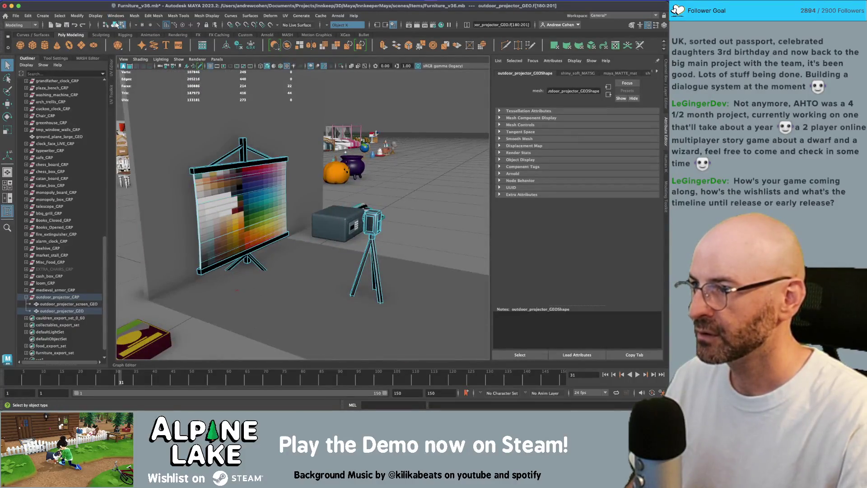
key(ctrl+1)
click(219, 132)
- Assign metal_MAT to the marquee-selected screen faces, then return to object selection
mouse_move(250, 193)
right_down()
mouse_move(250, 325)
mouse_move(271, 382)
mouse_move(329, 247)
mouse_move(325, 201)
right_up()
mouse_move(324, 203)
alt+mouse_down()
mouse_move(298, 175)
mouse_move(271, 181)
alt+mouse_up()
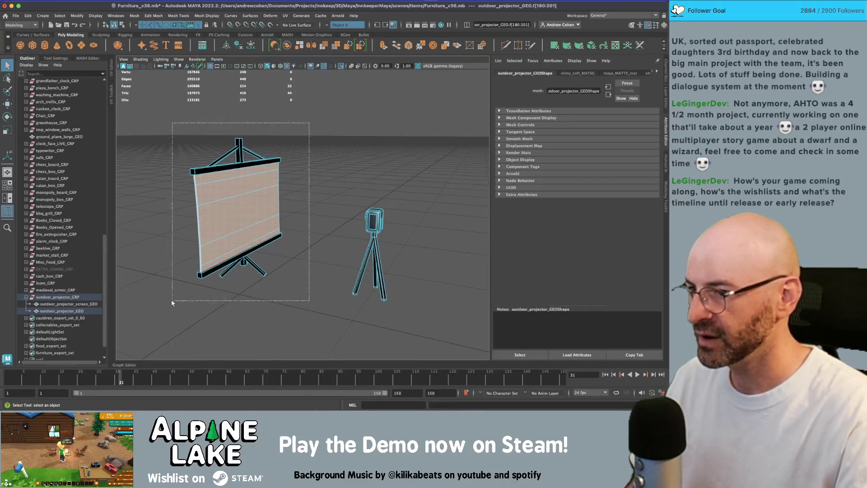
click(239, 183)
right_drag(250, 193, 249, 194)
mouse_move(241, 158)
right_down()
mouse_move(235, 228)
mouse_move(247, 359)
mouse_move(311, 205)
right_up()
key(F8)
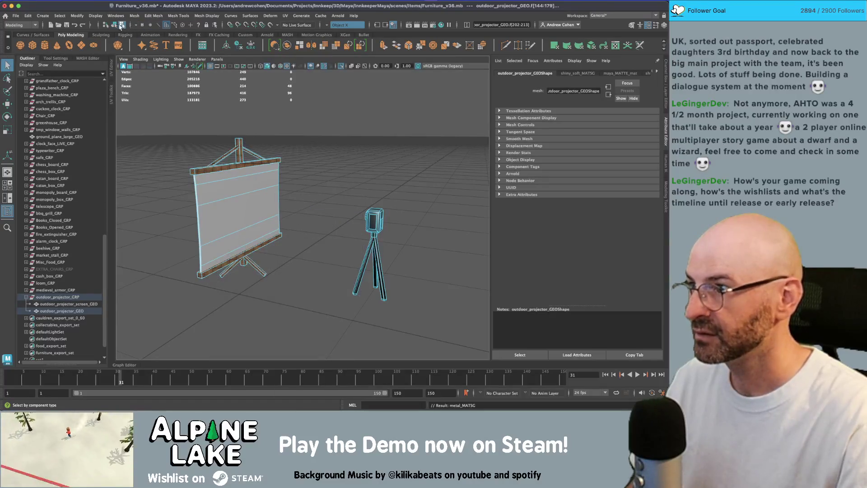
drag(324, 117, 308, 141)
click(245, 217)
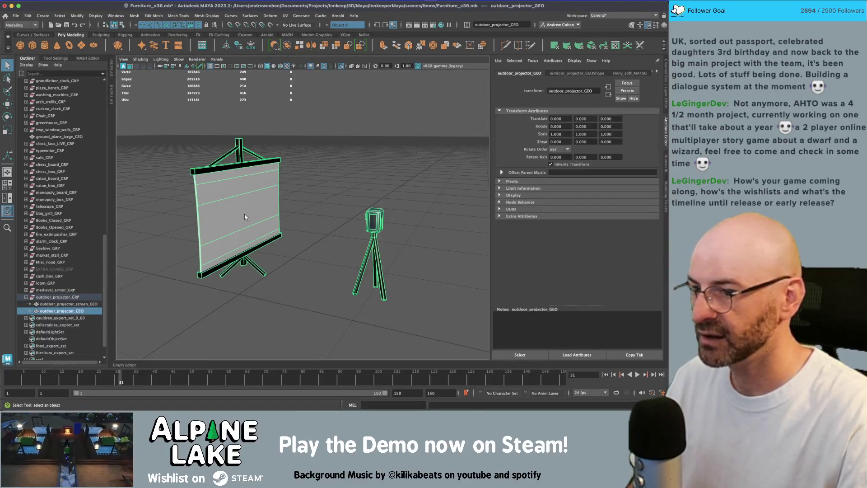
click(343, 177)
scroll(300, 207, up, 10)
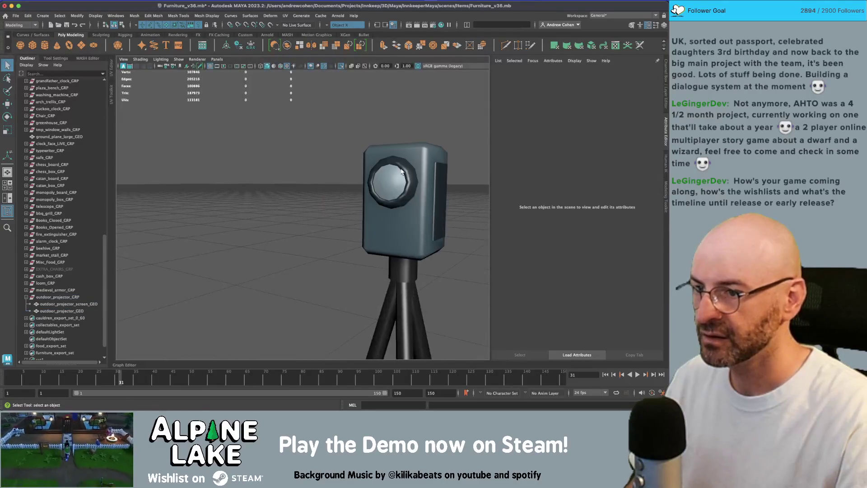
- Assign shiny_soft_MAT to the shrunk ring of inner lens faces
click(402, 172)
scroll(389, 176, up, 3)
right_drag(375, 177, 370, 178)
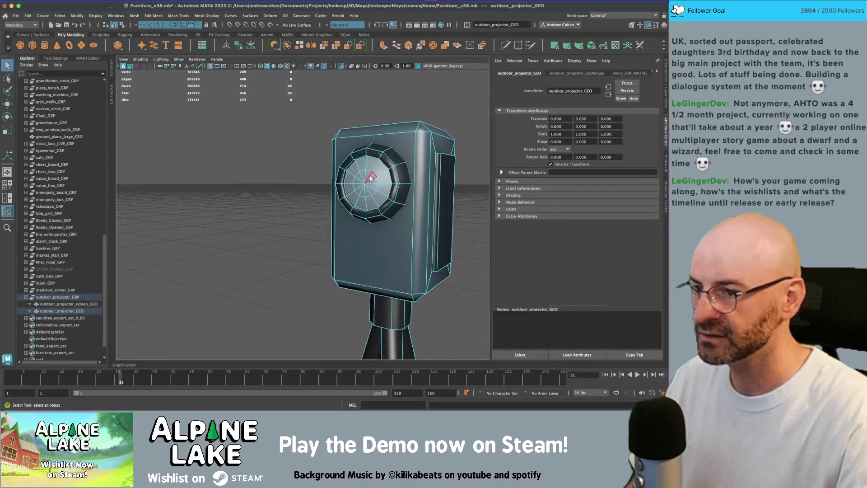
click(370, 178)
double_click(379, 180)
key(shift+comma)
mouse_move(380, 180)
right_down()
mouse_move(384, 371)
mouse_move(436, 371)
mouse_move(434, 359)
right_up()
- Select all groups in furniture_export_set and open the File menu
click(114, 25)
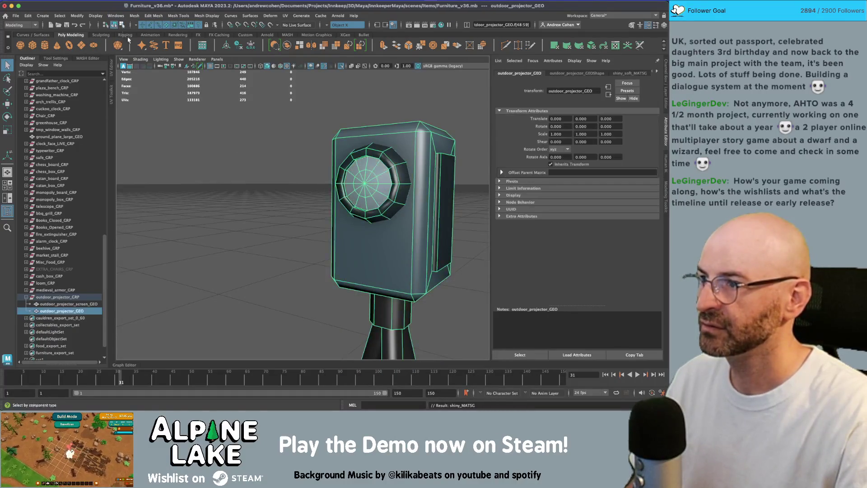
click(296, 139)
click(55, 353)
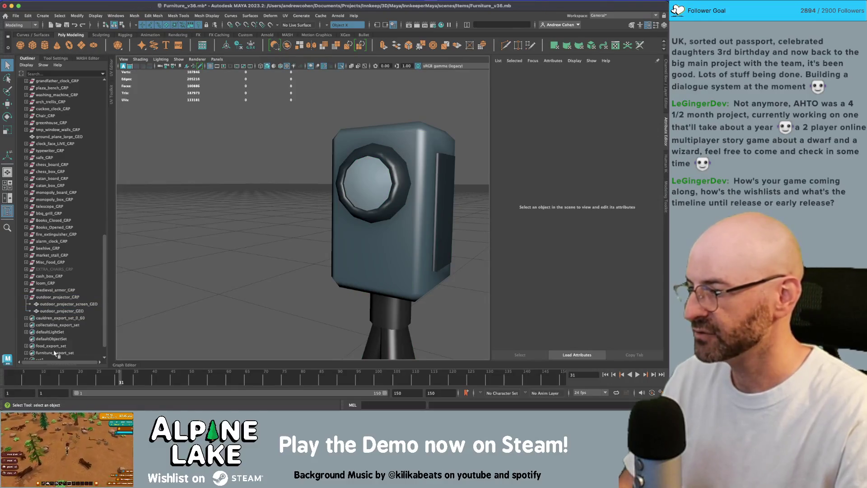
click(16, 15)
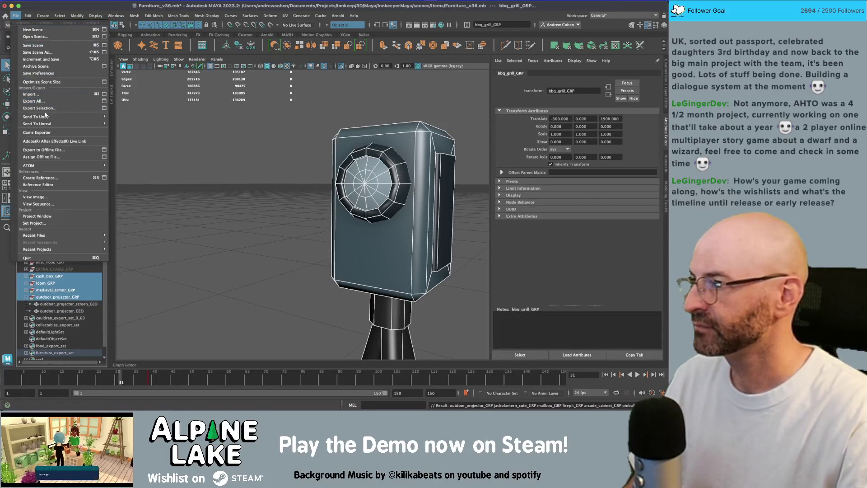
- Send the selection to Unity, overwriting furniture.fbx in the Decorations folder
mouse_move(48, 116)
click(138, 123)
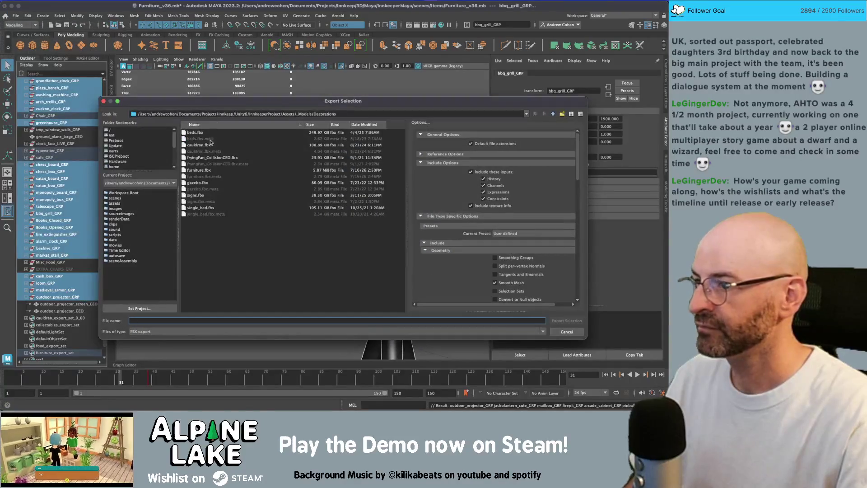
double_click(198, 170)
key(Return)
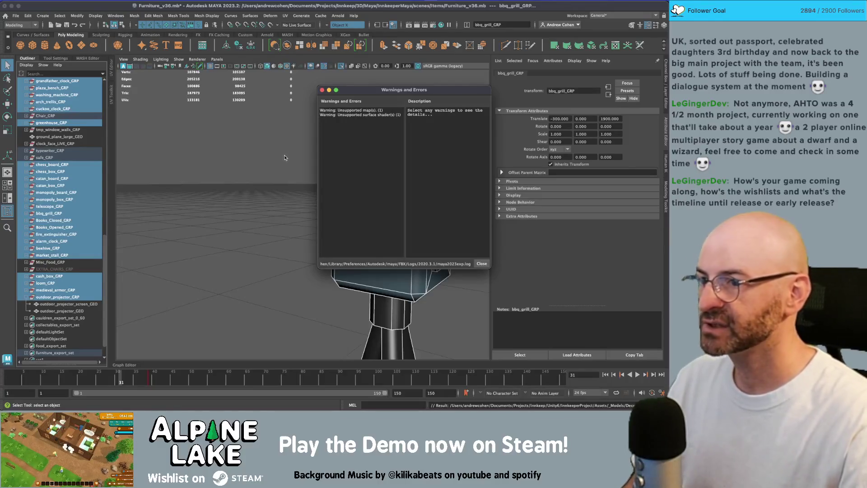
key(super+Tab)
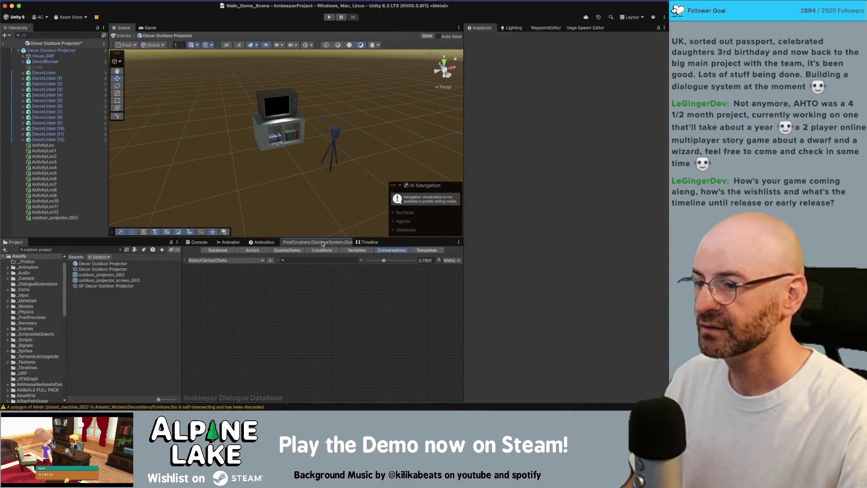
- Update the Dialogue database stats, then select the Decor Outdoor Projector prefab root
click(220, 252)
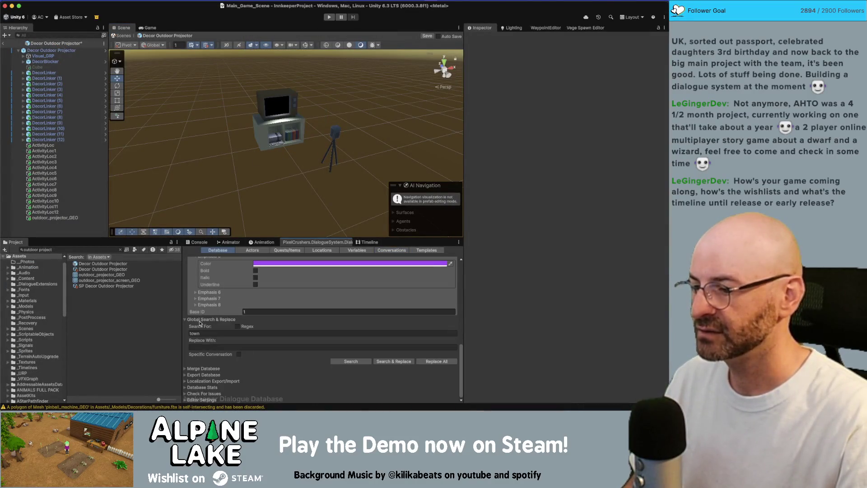
click(185, 387)
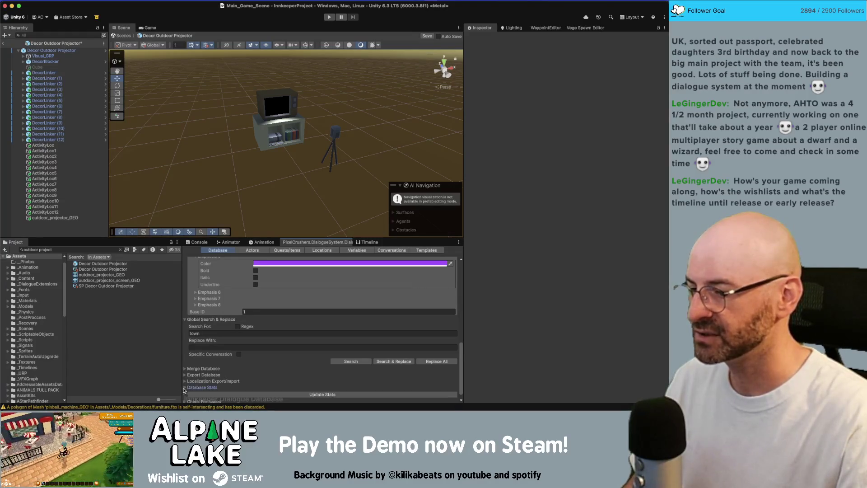
scroll(234, 376, down, 1)
click(262, 385)
scroll(253, 354, down, 5)
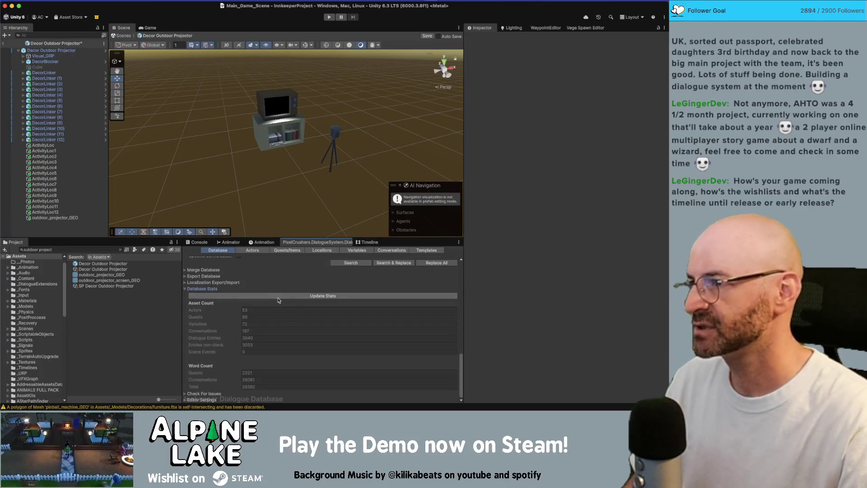
click(81, 51)
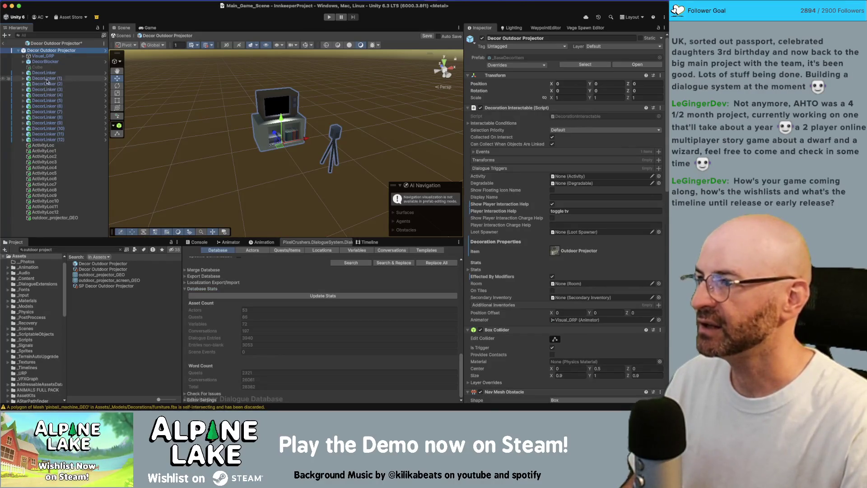
- Select outdoor_projector_GEO under Visual_GRP and swap its two material slots
click(24, 57)
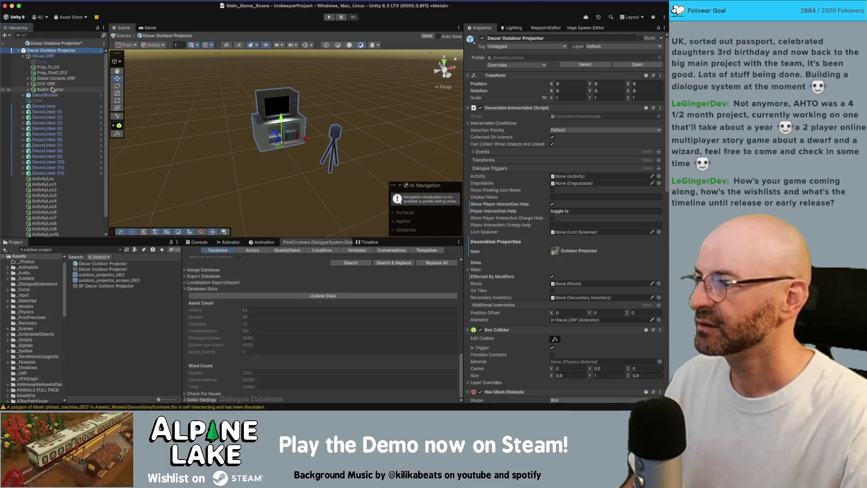
scroll(45, 193, down, 3)
click(54, 234)
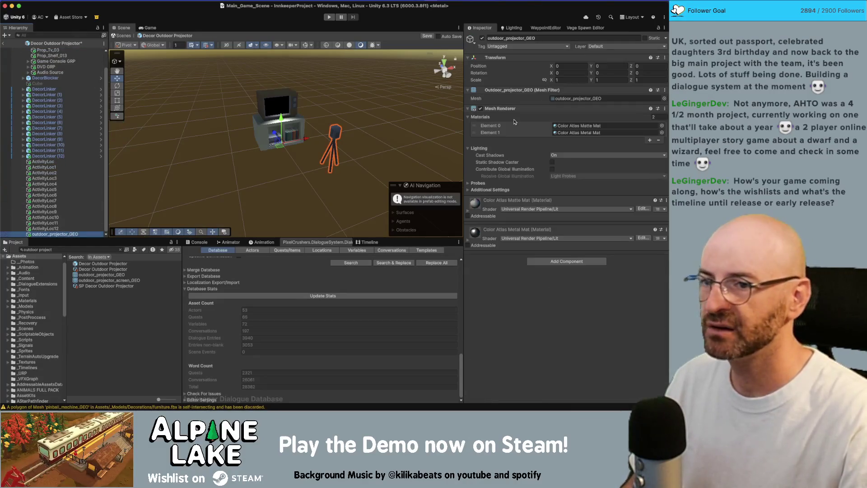
click(659, 117)
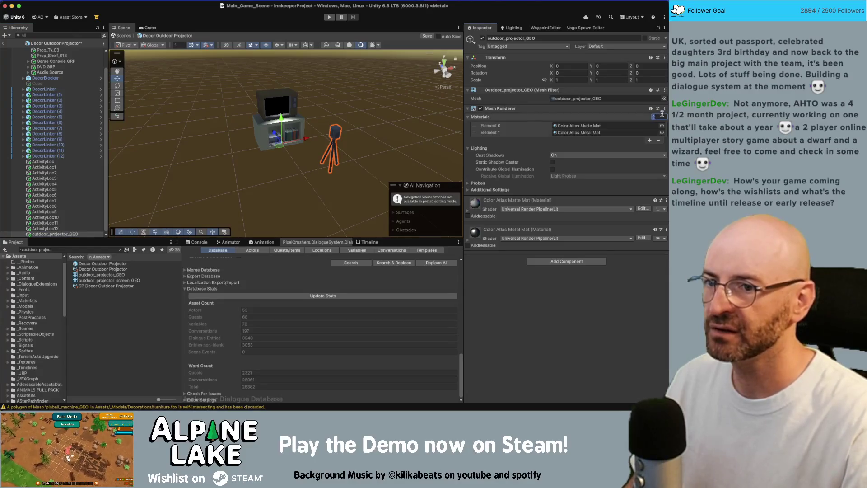
alt+right_drag(334, 139, 577, 150)
key(f)
scroll(349, 113, up, 5)
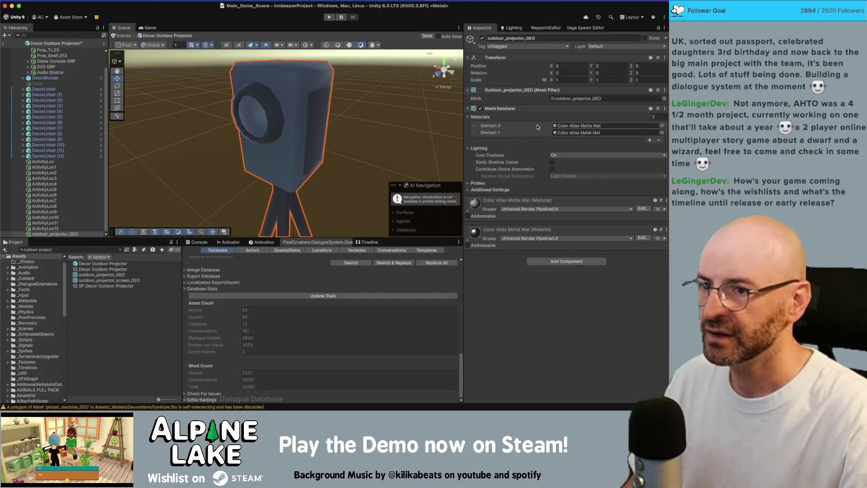
drag(475, 126, 476, 136)
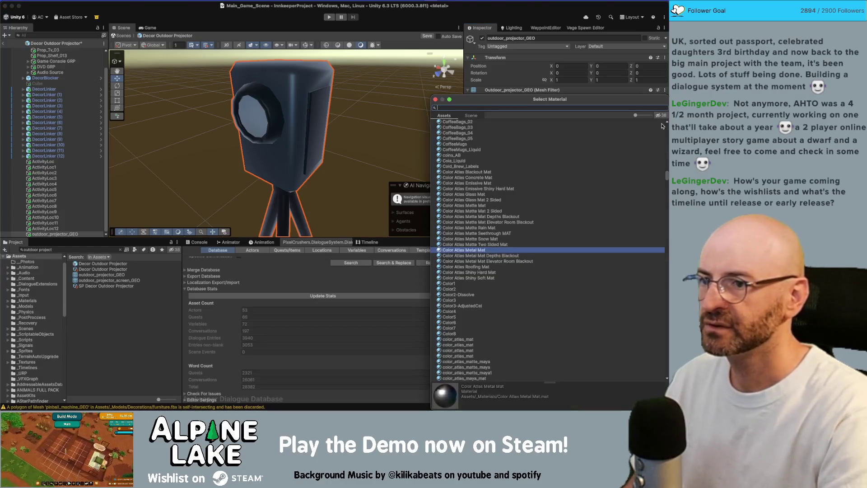
- Assign Color Atlas Shiny Soft Mat to Element 0 and Color Atlas Shiny Hard Mat to Element 1
text(shiny soft)
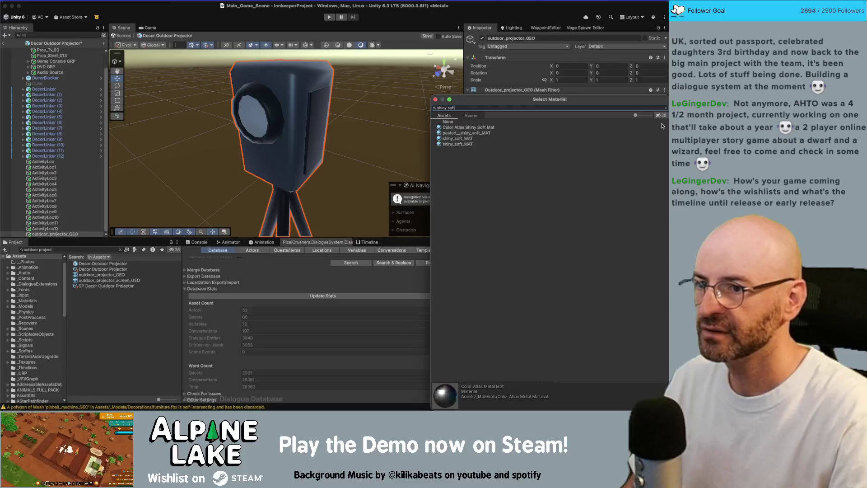
double_click(663, 127)
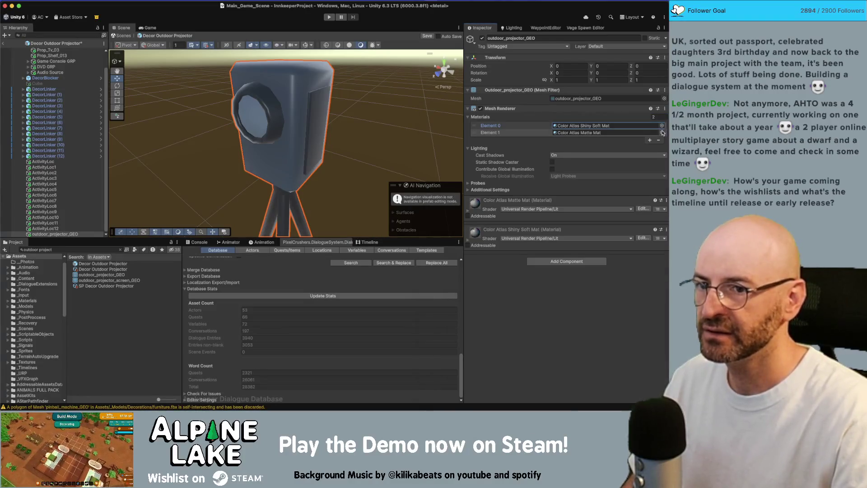
click(662, 132)
text(hard)
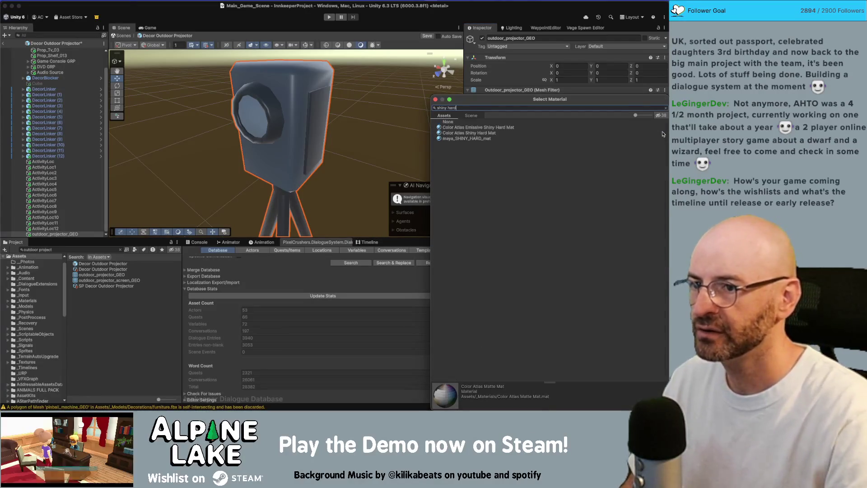
double_click(662, 127)
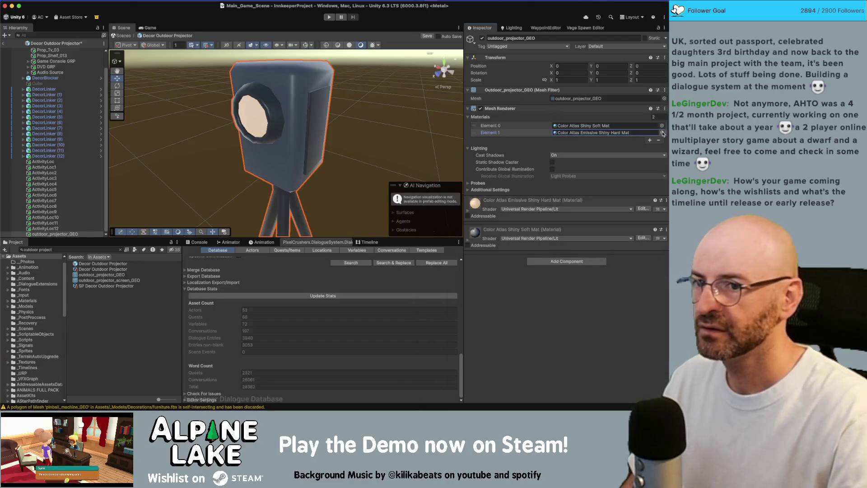
click(661, 133)
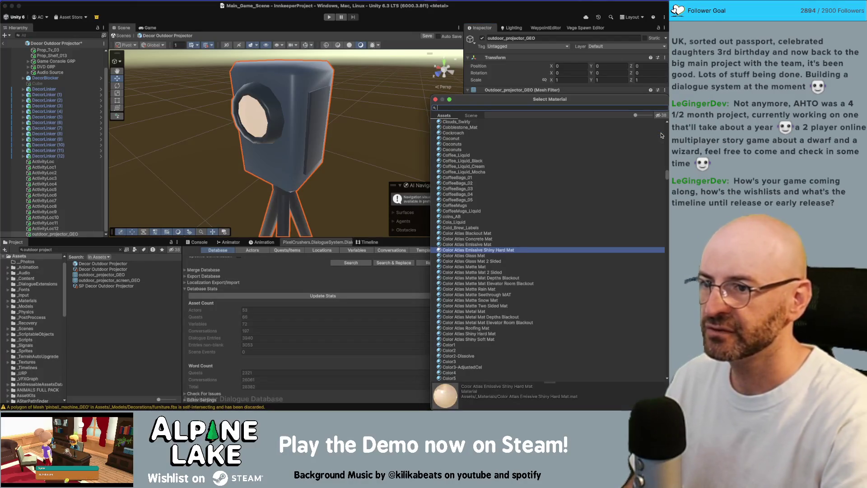
double_click(662, 133)
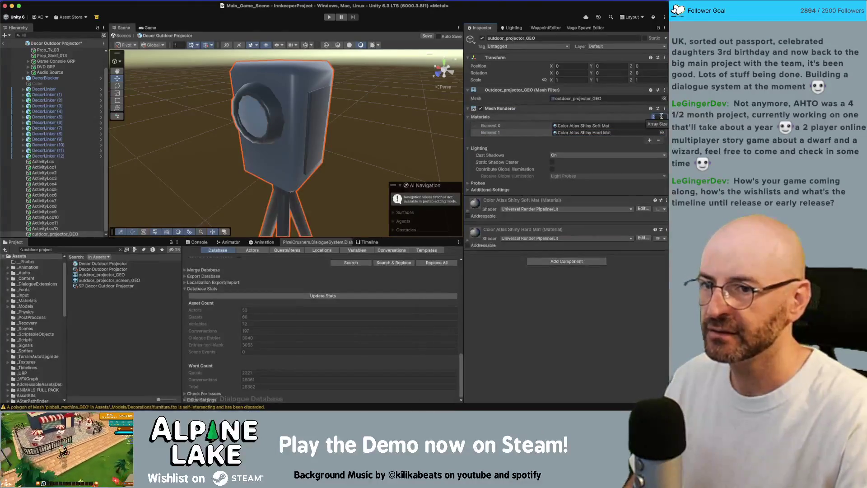
- Add a third material slot holding Color Atlas Metal Mat
text(3)
key(Return)
scroll(280, 136, down, 3)
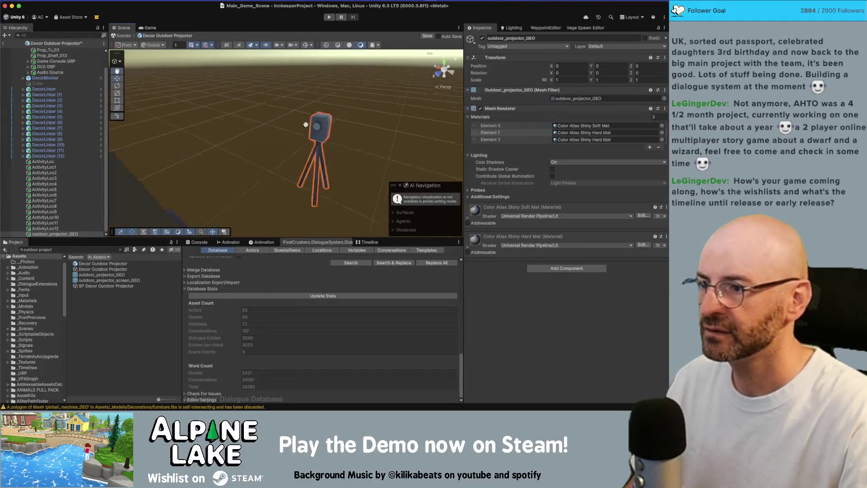
right_drag(280, 135, 174, 133)
key(f)
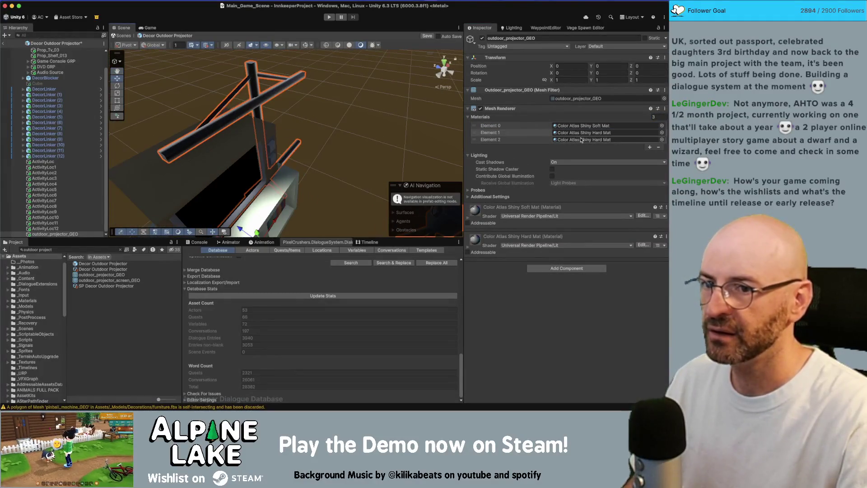
click(661, 140)
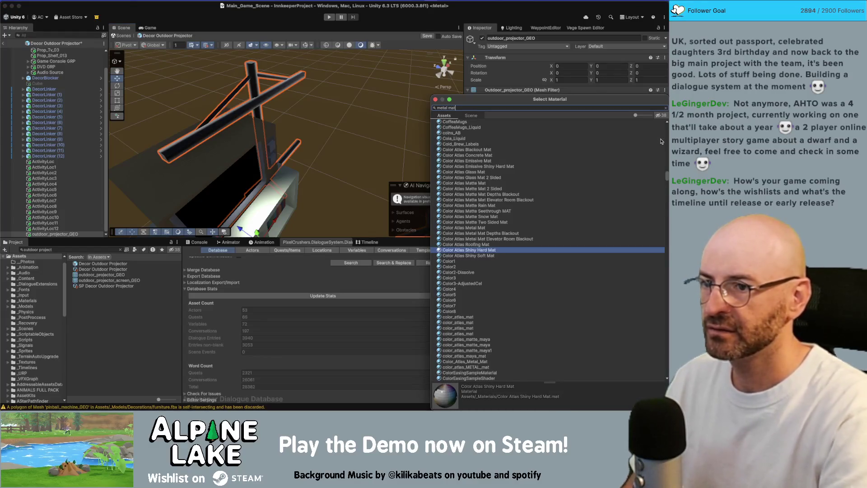
click(660, 126)
double_click(659, 126)
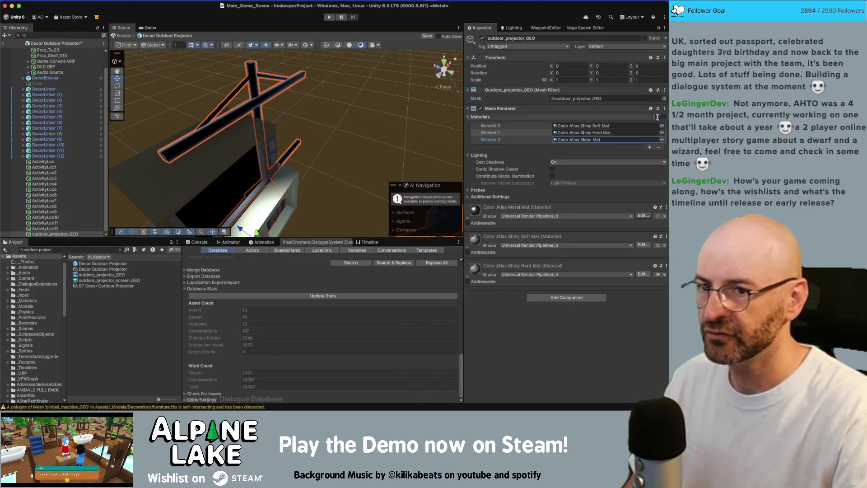
- Add a fourth material slot holding Color Atlas Matte Mat
click(657, 117)
text(4)
key(Return)
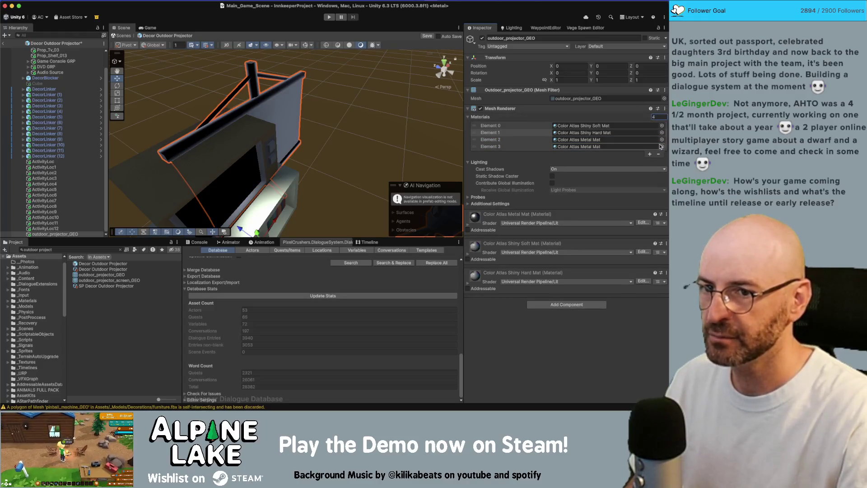
click(662, 146)
text(matte mat)
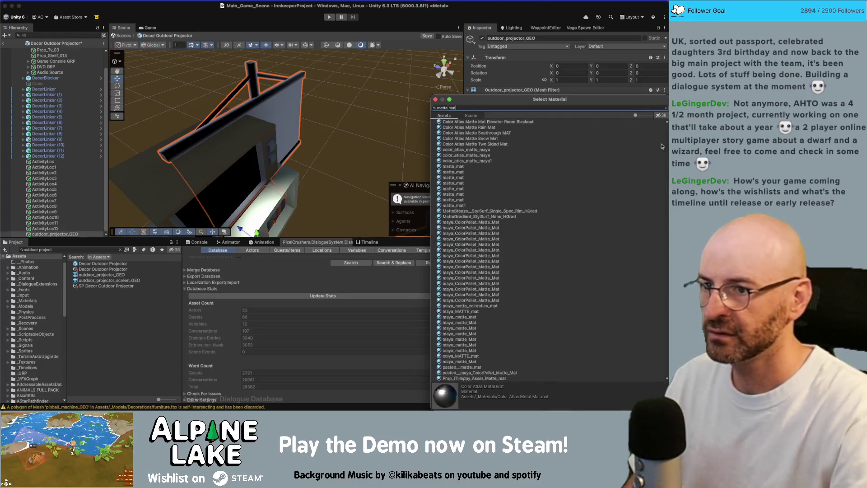
scroll(618, 161, up, 2)
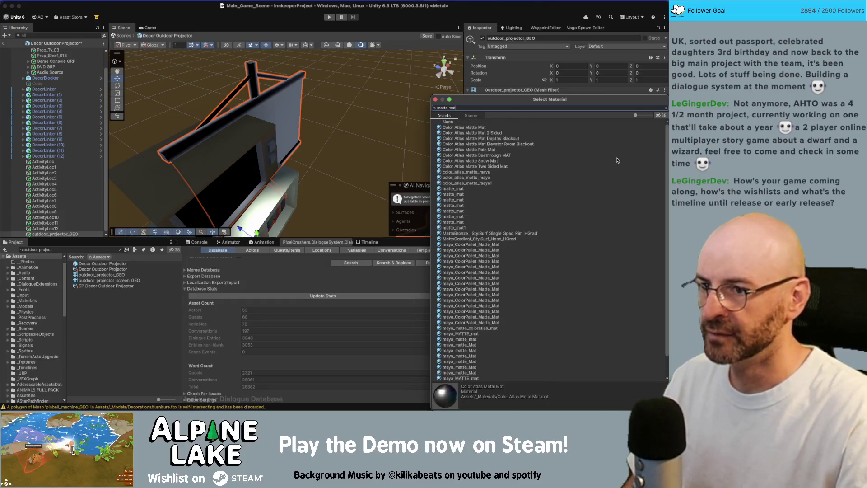
double_click(489, 129)
alt+drag(361, 117, 332, 115)
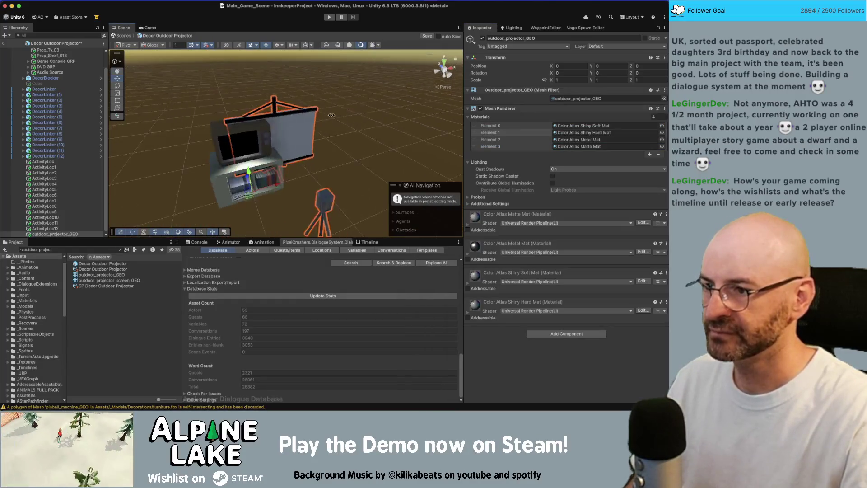
click(67, 229)
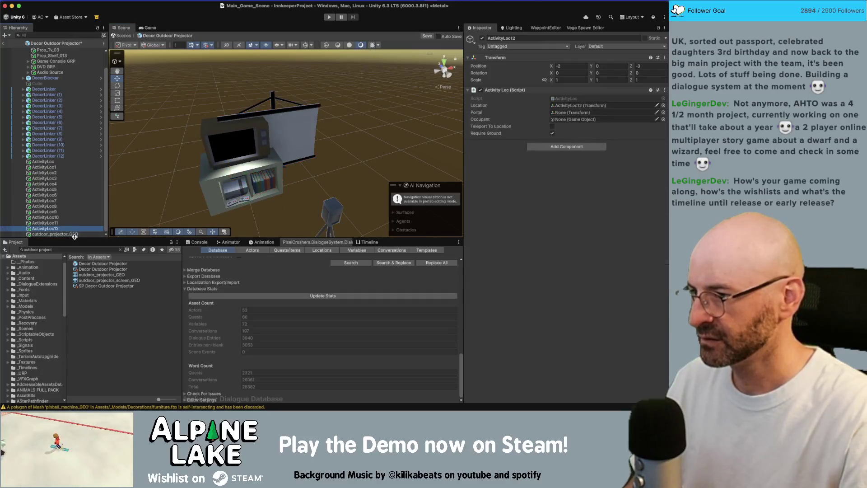
- Duplicate outdoor_projector_GEO as outdoor_projector_screen_GEO and cut it to one material, Color Atlas Shiny Soft Mat
click(74, 234)
key(super+d)
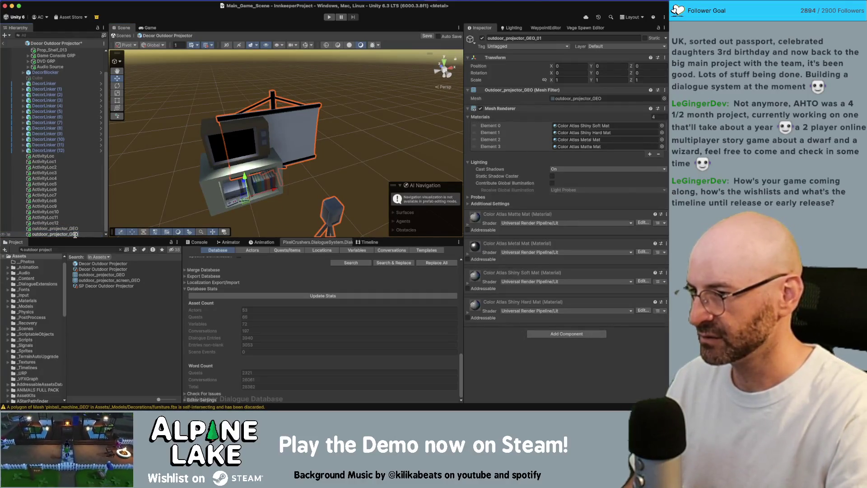
text(screen_)
key(Return)
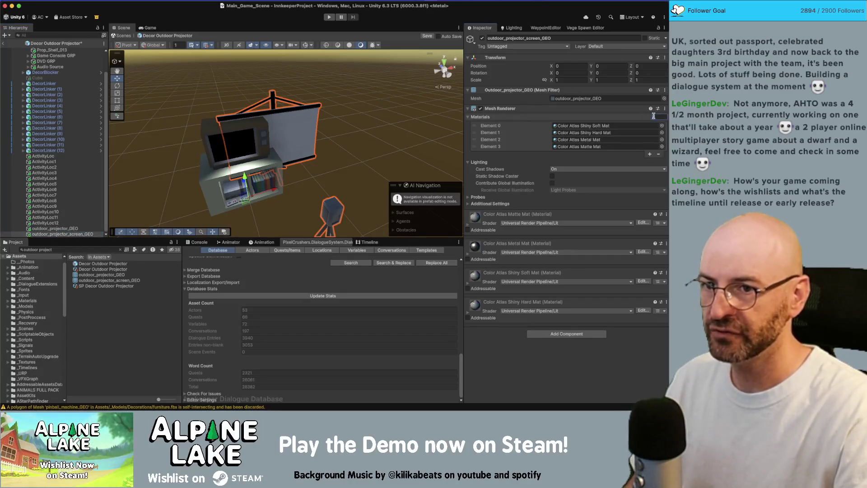
text(1)
key(Return)
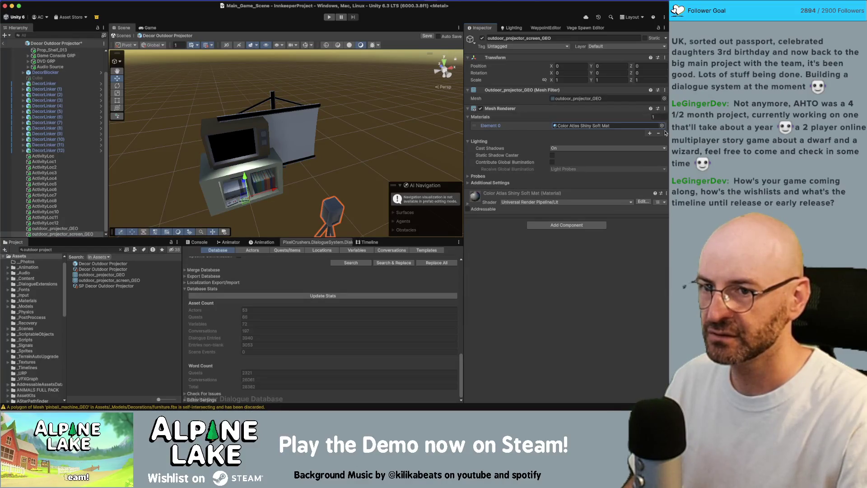
alt+drag(283, 157, 266, 161)
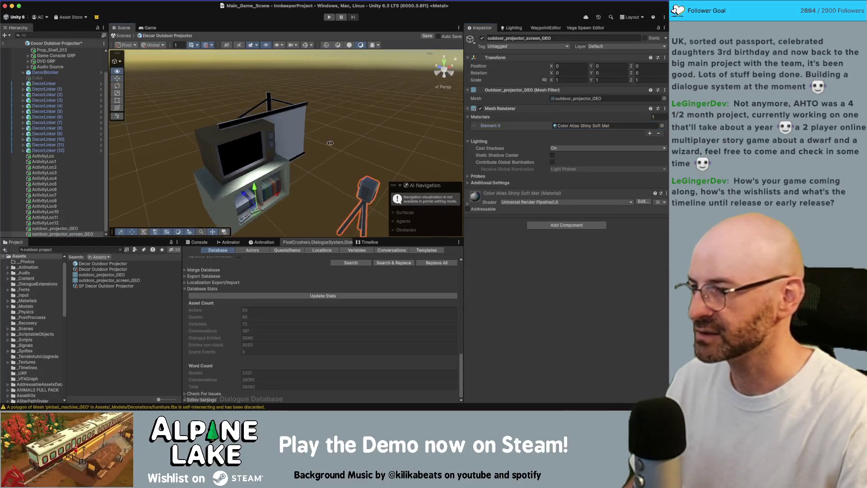
- Move the Visual_GRP group to X 0.5, Z -0.5 in the scene
scroll(142, 147, down, 3)
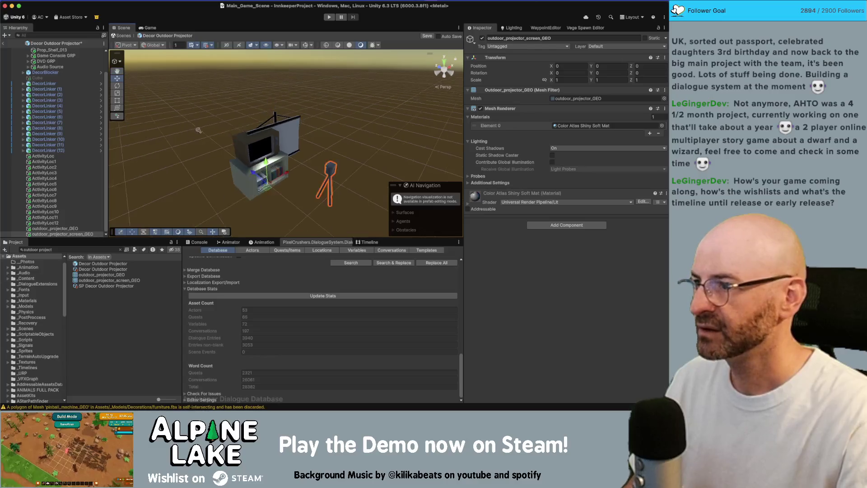
scroll(56, 180, up, 2)
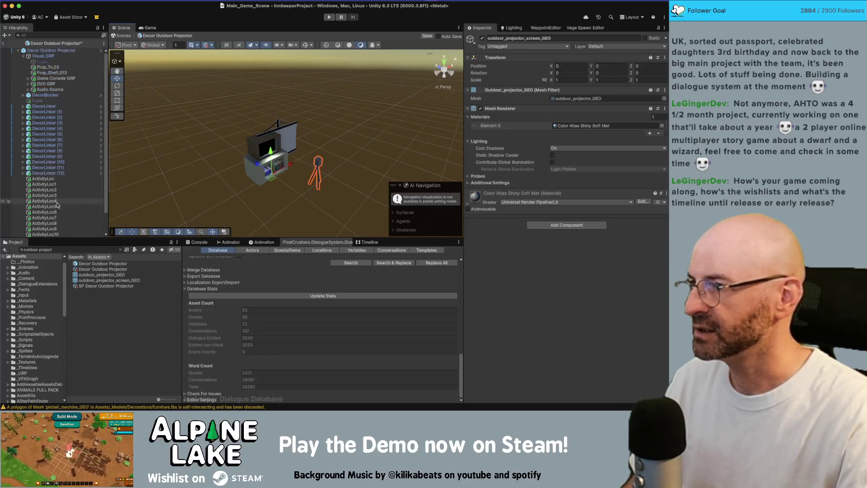
click(43, 56)
mouse_move(296, 160)
alt+mouse_down()
mouse_move(285, 167)
mouse_move(290, 173)
mouse_move(275, 166)
alt+mouse_up()
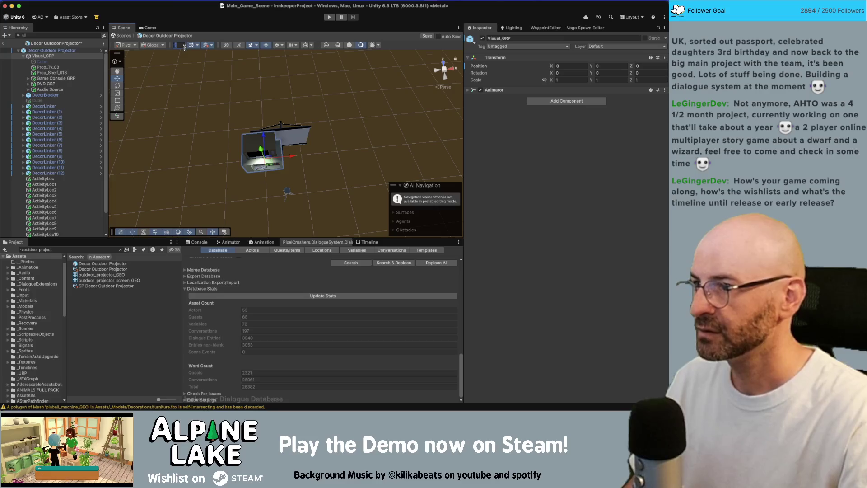
text(0.5)
mouse_move(280, 175)
mouse_down()
mouse_move(389, 132)
mouse_move(366, 135)
mouse_up()
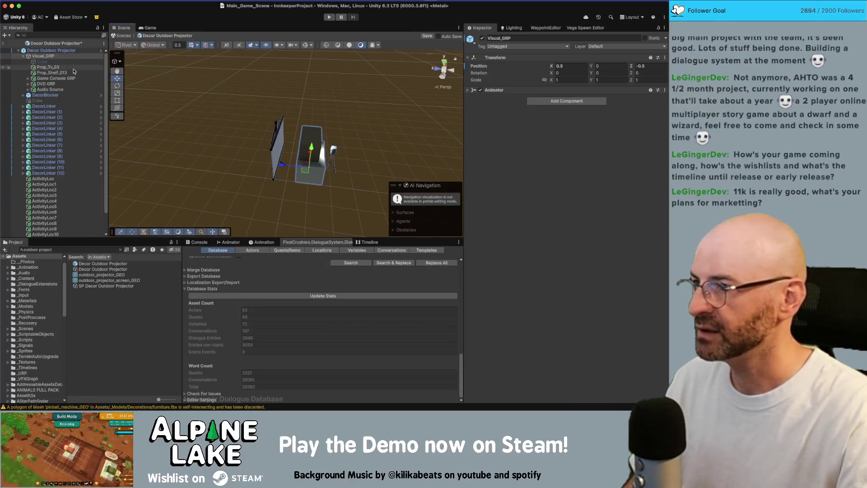
- Expand Audio Source in the Hierarchy and select only the DVD GRP
click(51, 67)
shift+click(58, 88)
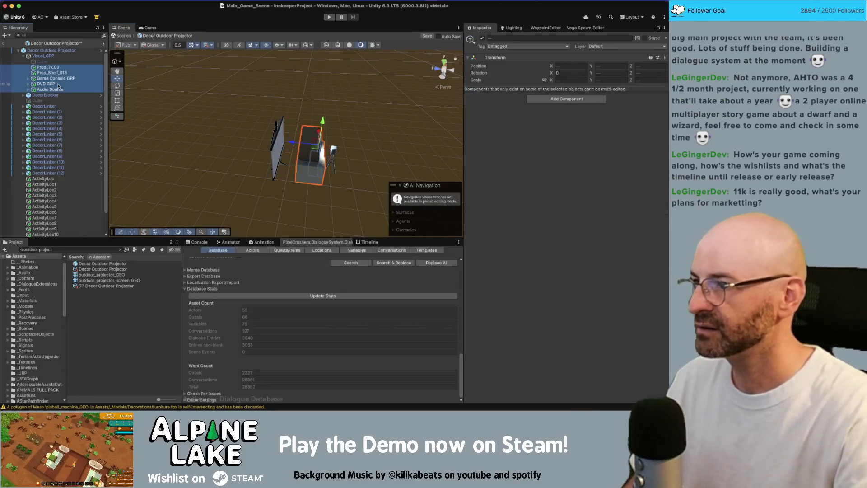
click(28, 90)
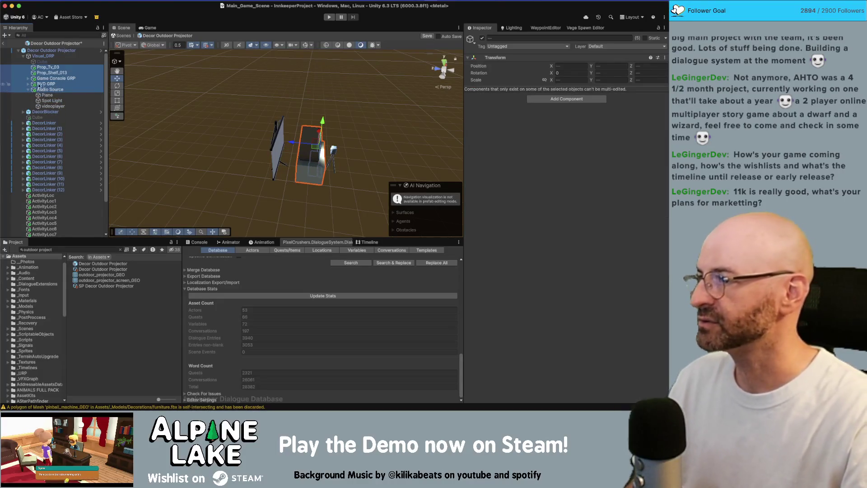
click(45, 84)
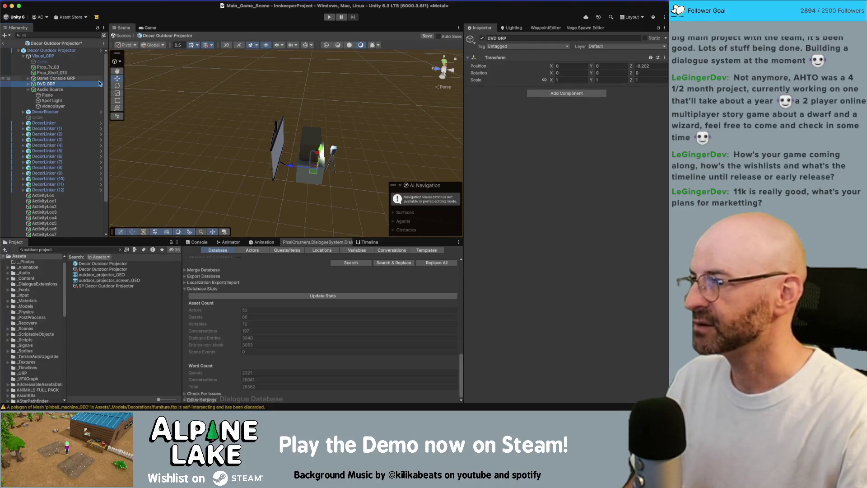
- Frame the DVD GRP and inspect the Plane under Audio Source and its material
key(f)
click(326, 156)
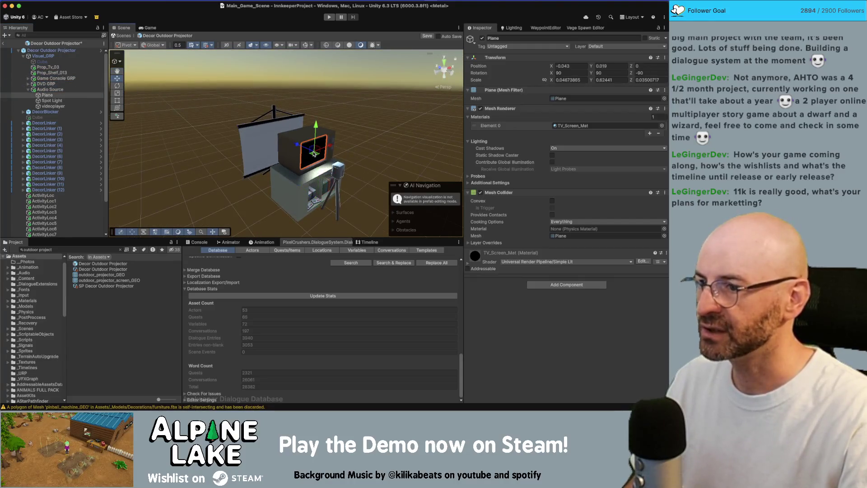
click(47, 90)
click(47, 95)
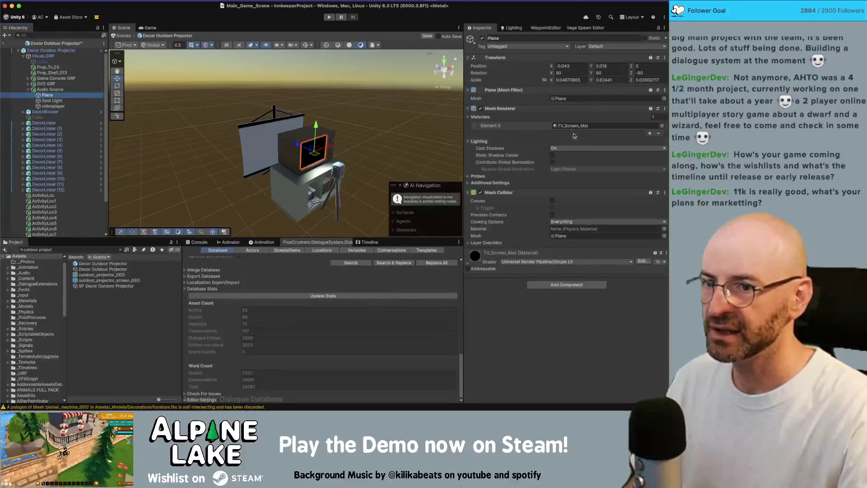
scroll(59, 181, down, 3)
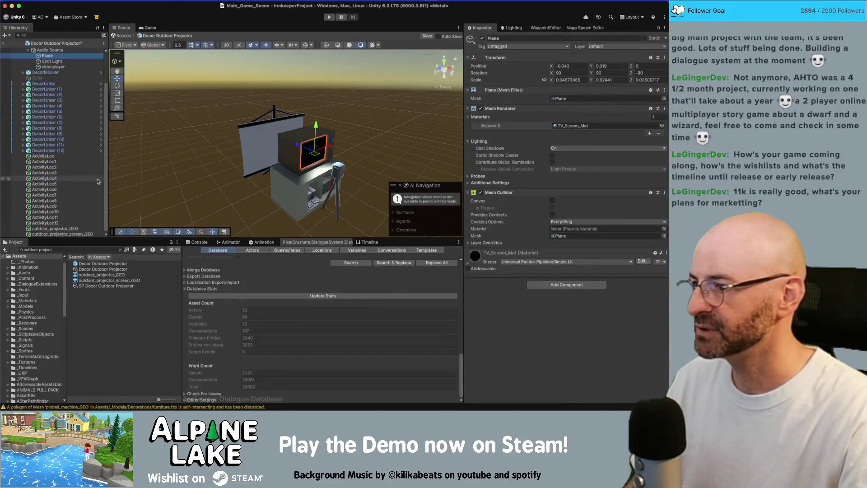
- Give outdoor_projector_screen_GEO a single material slot set to TV_Screen_Mat
click(62, 234)
right_click(652, 116)
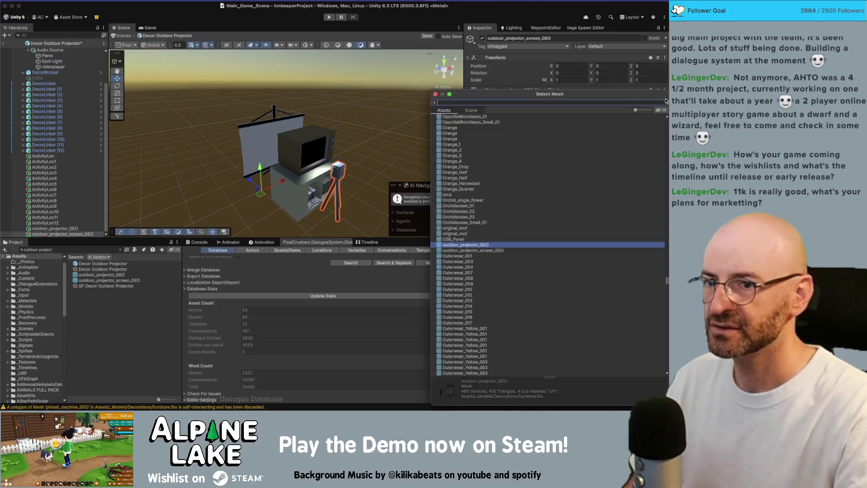
click(665, 117)
click(663, 126)
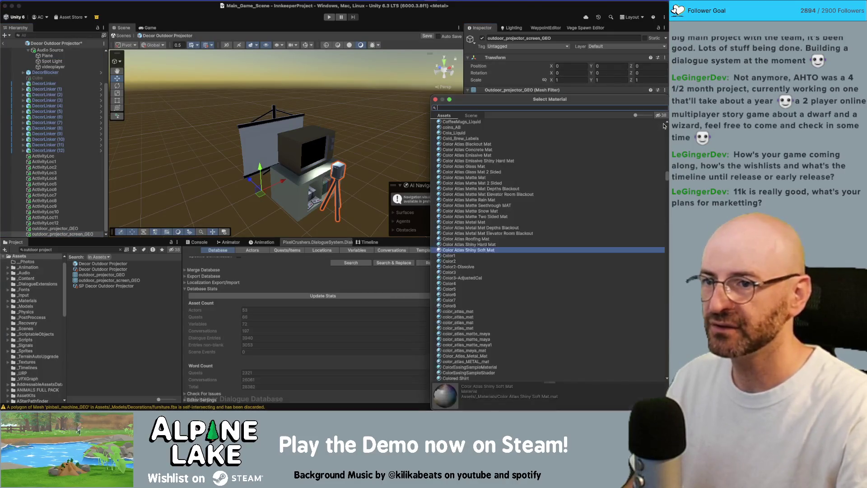
text(tv screen)
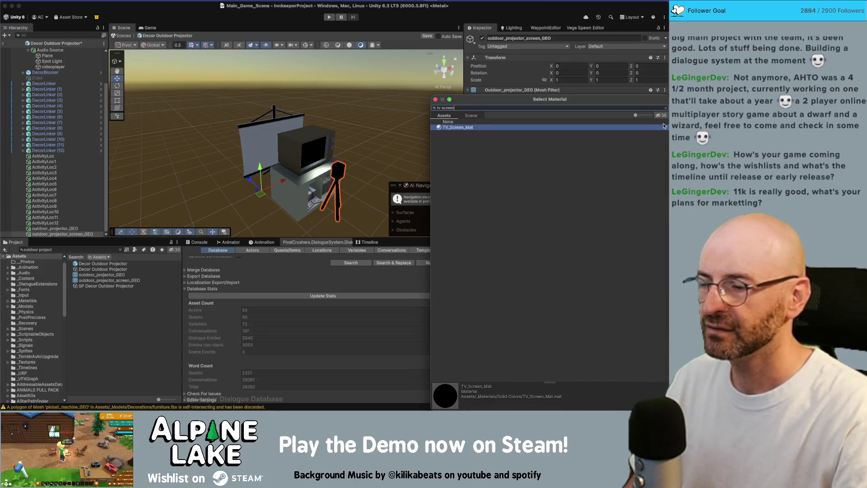
key(Return)
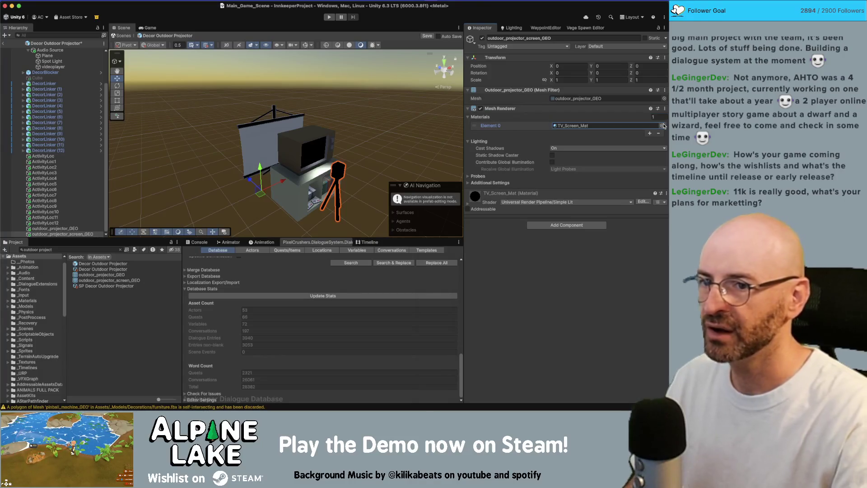
click(664, 98)
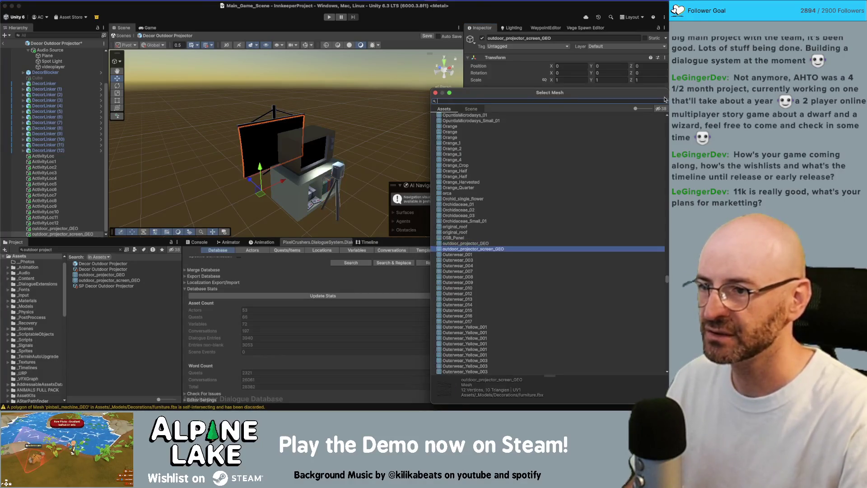
key(Return)
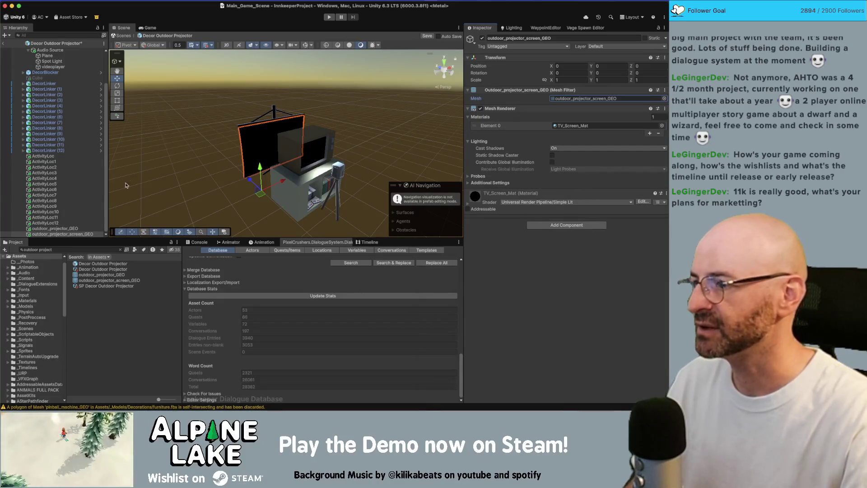
- Delete the old Plane from under Audio Source
scroll(50, 90, up, 3)
click(50, 95)
key(Delete)
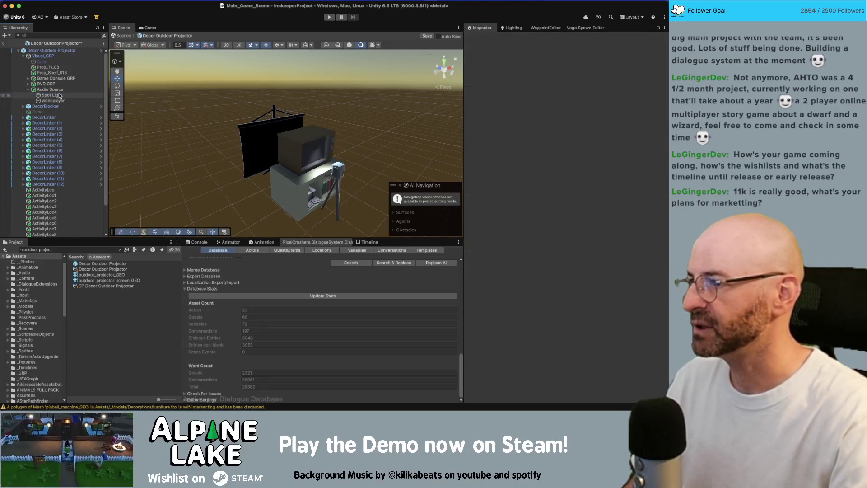
- Parent outdoor_projector_screen_GEO under Audio Source and zero Audio Source's position
scroll(59, 135, down, 3)
mouse_move(50, 231)
mouse_down()
mouse_move(33, 134)
mouse_move(43, 89)
mouse_up()
click(49, 87)
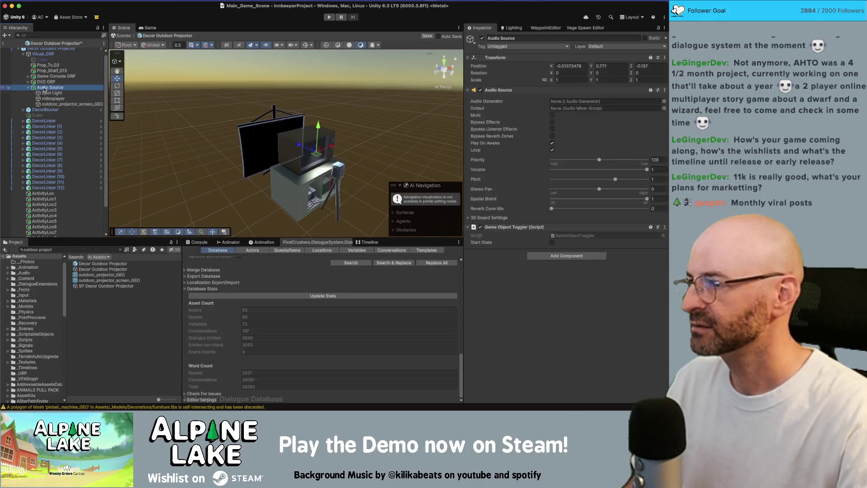
click(572, 57)
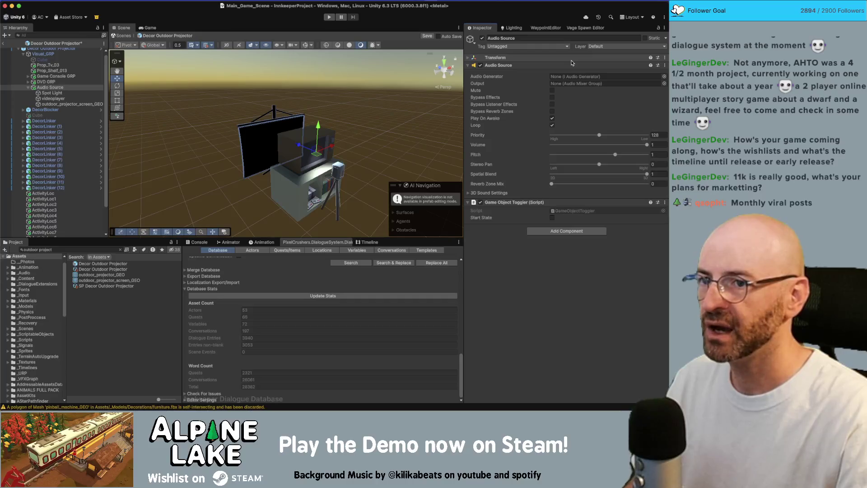
click(468, 65)
click(468, 58)
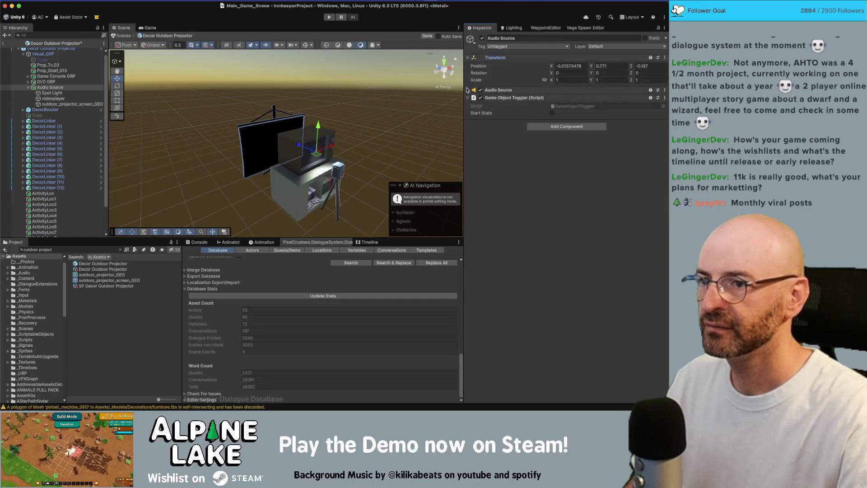
click(468, 90)
click(569, 65)
text(0)
key(Tab)
text(0)
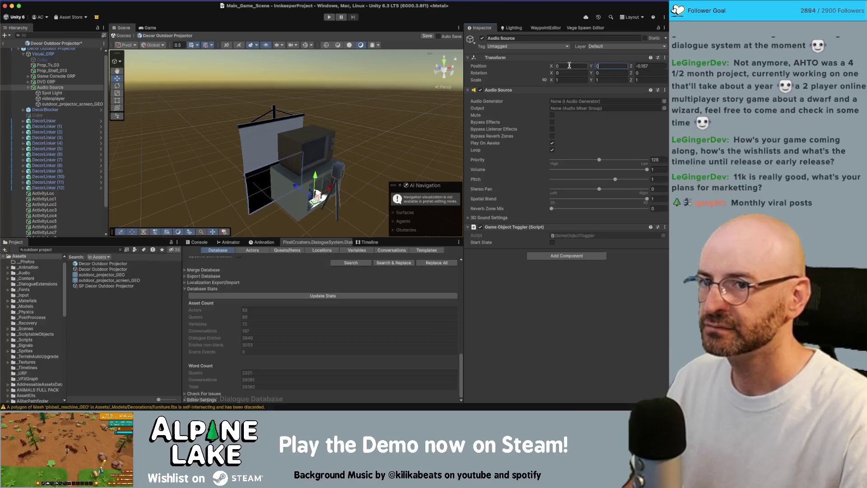
key(Tab)
- Zero the position of outdoor_projector_screen_GEO, then reselect Audio Source
click(64, 94)
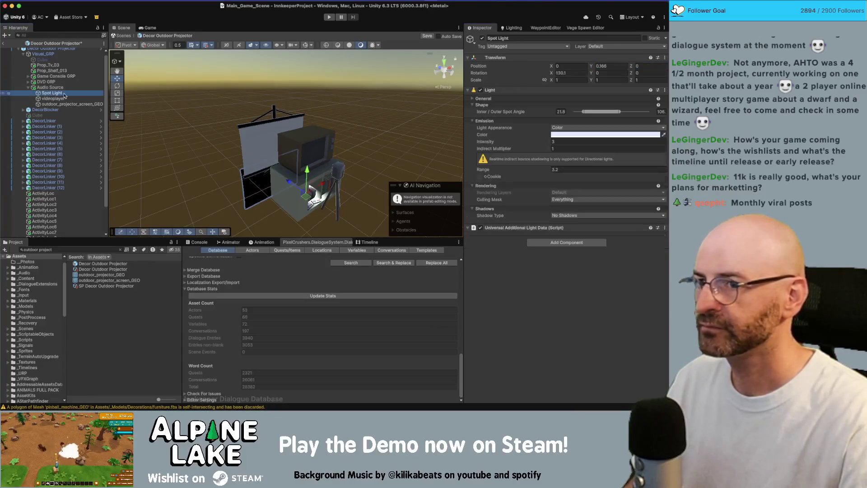
click(62, 98)
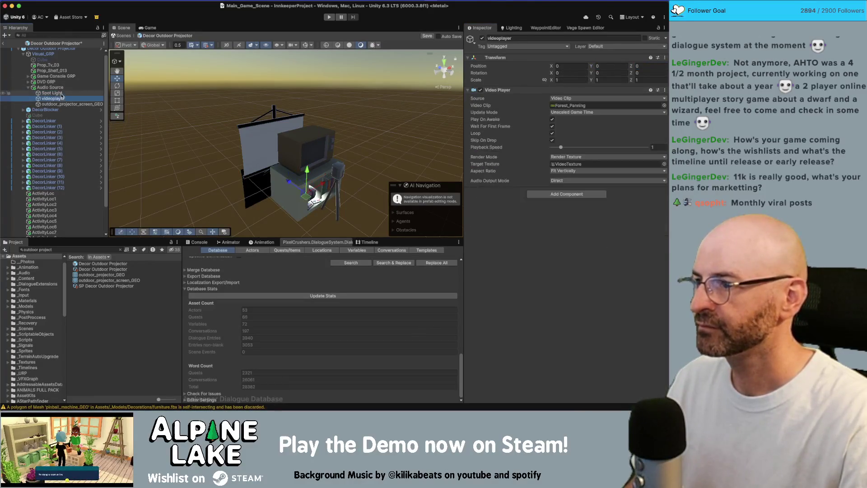
click(64, 104)
click(570, 66)
text(0)
key(Tab)
text(0)
key(Tab)
text(0)
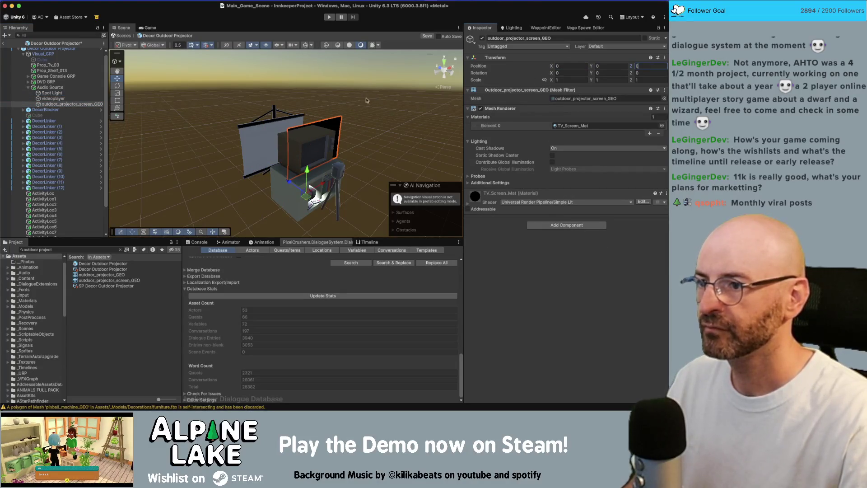
key(Return)
click(50, 87)
alt+drag(334, 135, 350, 153)
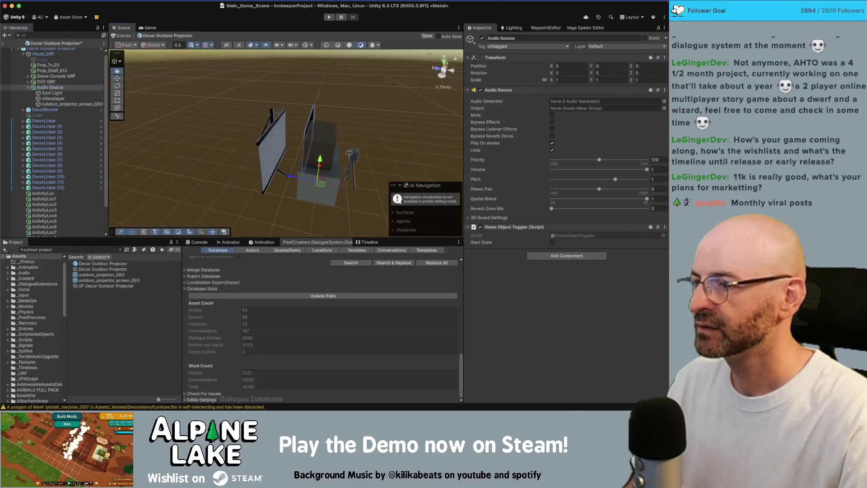
- Move Audio Source out above Visual_GRP and reset its Z position to 0
mouse_move(288, 177)
mouse_down()
mouse_move(276, 177)
mouse_move(299, 171)
mouse_move(285, 177)
mouse_move(286, 193)
mouse_up()
mouse_move(136, 100)
alt+mouse_down()
mouse_move(162, 98)
mouse_move(154, 96)
alt+mouse_up()
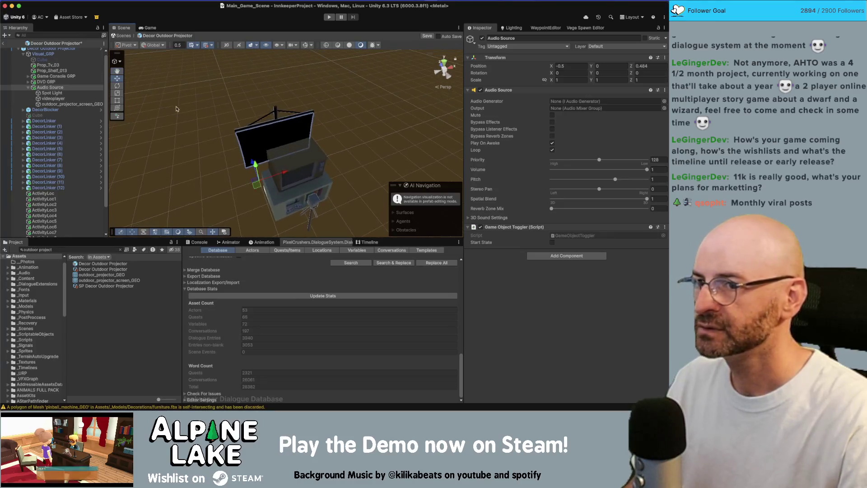
drag(53, 87, 46, 54)
click(650, 66)
text(0)
- Inspect the Spot Light, videoplayer and Visual_GRP from several angles
double_click(46, 59)
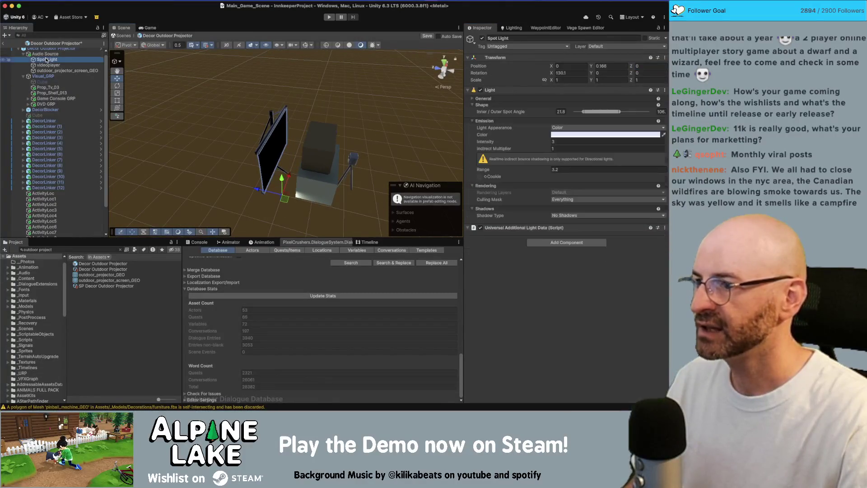
mouse_move(276, 172)
alt+mouse_down()
mouse_move(254, 177)
mouse_move(285, 147)
mouse_move(267, 143)
mouse_move(282, 128)
mouse_move(246, 136)
alt+mouse_up()
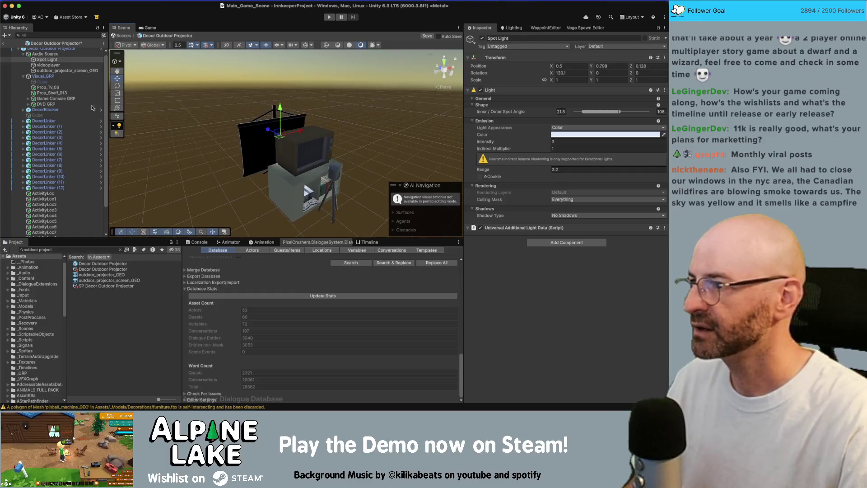
click(47, 66)
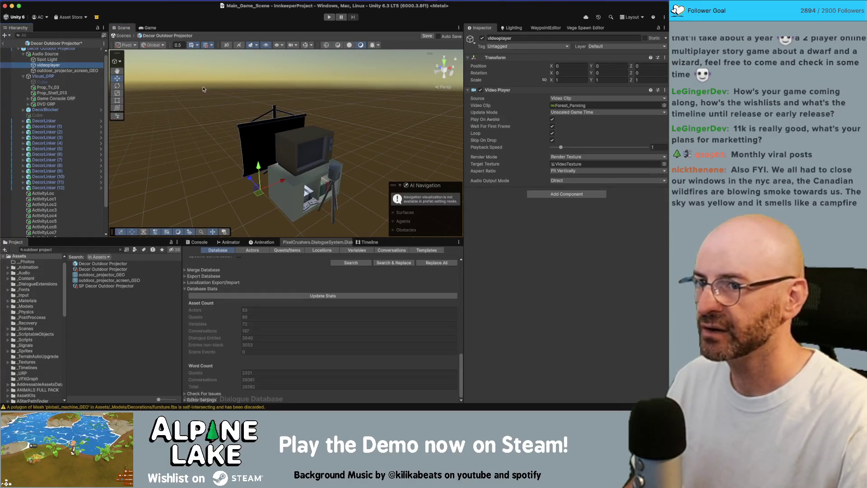
alt+drag(203, 89, 180, 92)
click(47, 60)
click(43, 76)
alt+drag(289, 136, 296, 160)
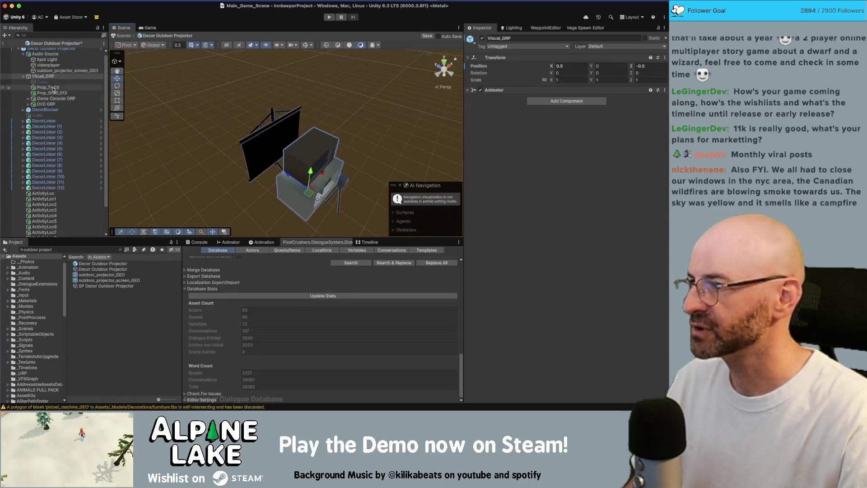
- Delete Prop_Tv_03 through DVD GRP and move Audio Source back into Visual_GRP
click(48, 87)
shift+click(45, 104)
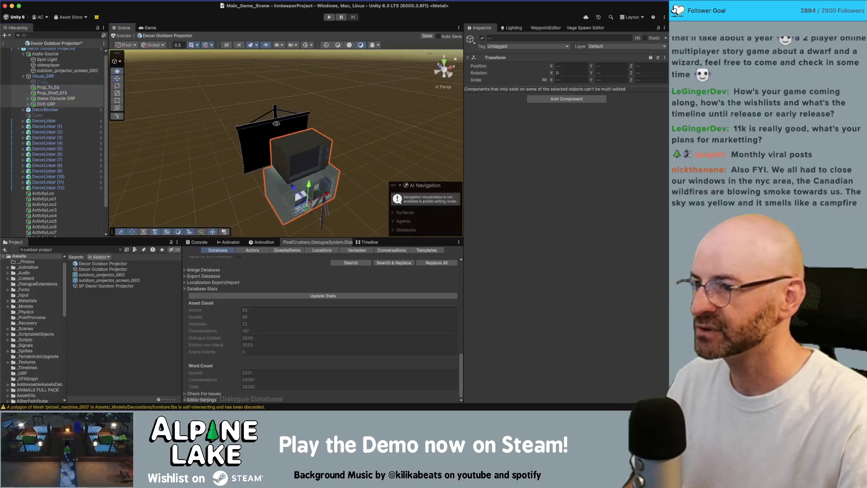
key(Delete)
click(45, 59)
mouse_move(45, 54)
mouse_down()
mouse_move(45, 104)
mouse_move(56, 58)
mouse_up()
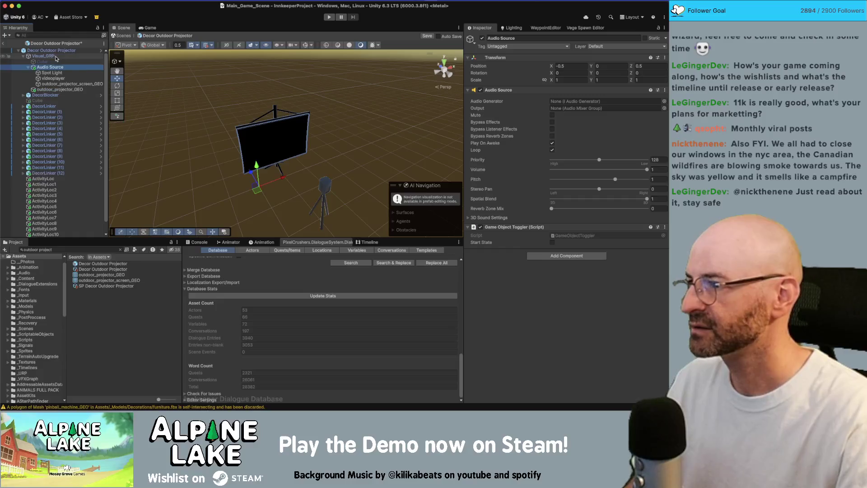
- Select the Spot Light with scene gizmos on, undoing a trial downward tilt
click(271, 90)
mouse_move(271, 90)
alt+mouse_down()
mouse_move(253, 82)
mouse_move(238, 91)
alt+mouse_up()
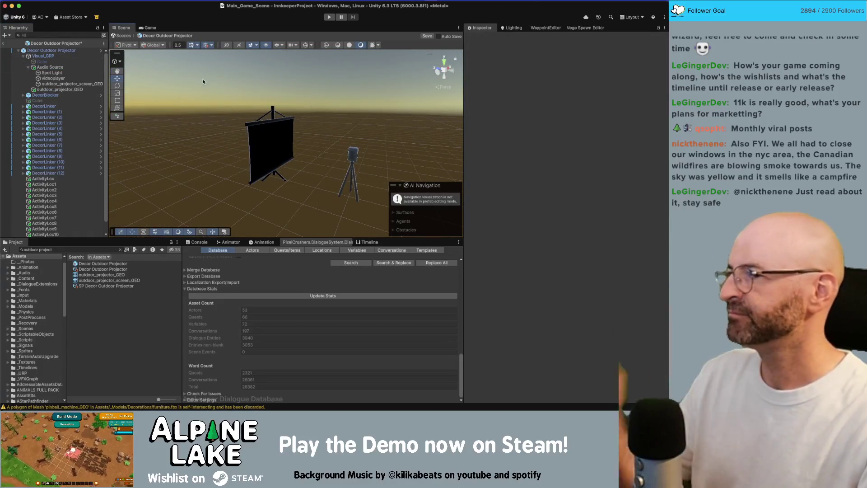
click(52, 72)
mouse_move(328, 143)
alt+mouse_down()
mouse_move(338, 132)
mouse_move(346, 141)
alt+mouse_up()
click(310, 46)
key(e)
drag(373, 144, 424, 138)
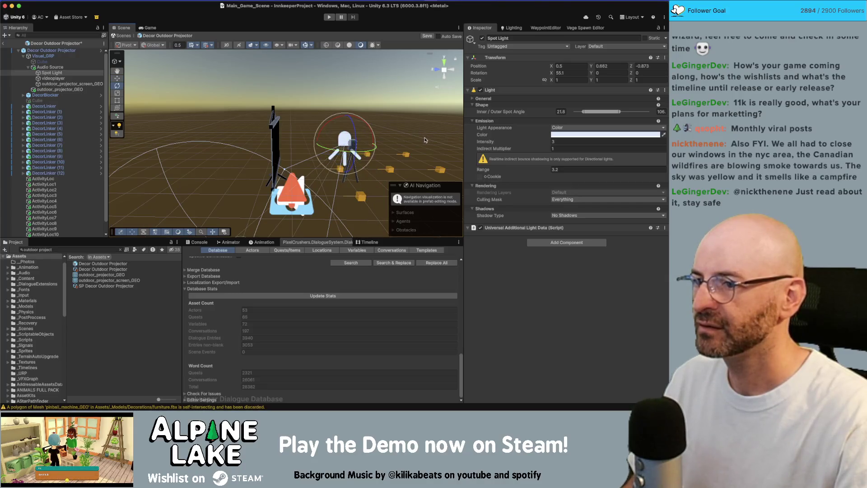
key(super+z)
- Reset the Spot Light's X rotation to 0, then scrub it to about 48 degrees
click(570, 73)
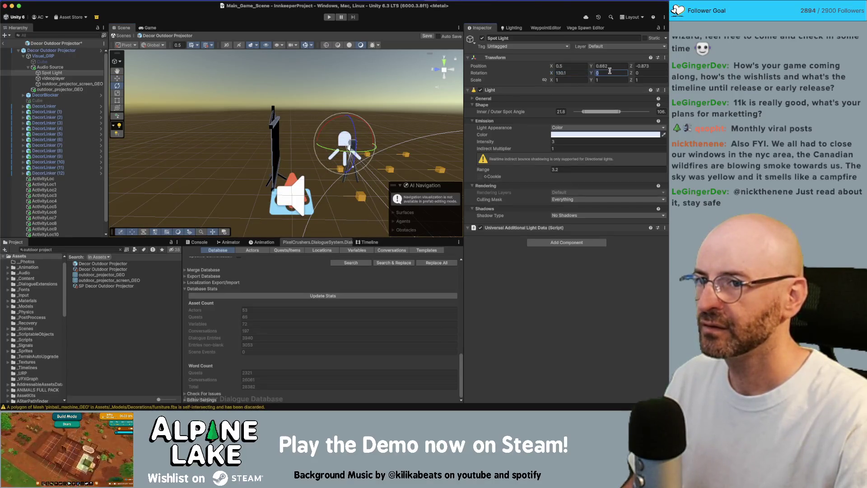
click(570, 72)
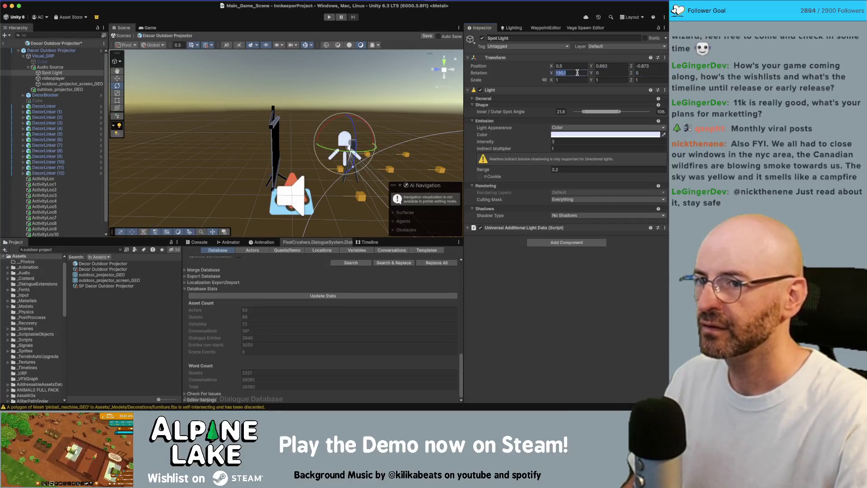
text(0)
drag(552, 73, 595, 141)
mouse_move(305, 128)
alt+mouse_down()
mouse_move(349, 112)
mouse_move(349, 95)
alt+mouse_up()
key(w)
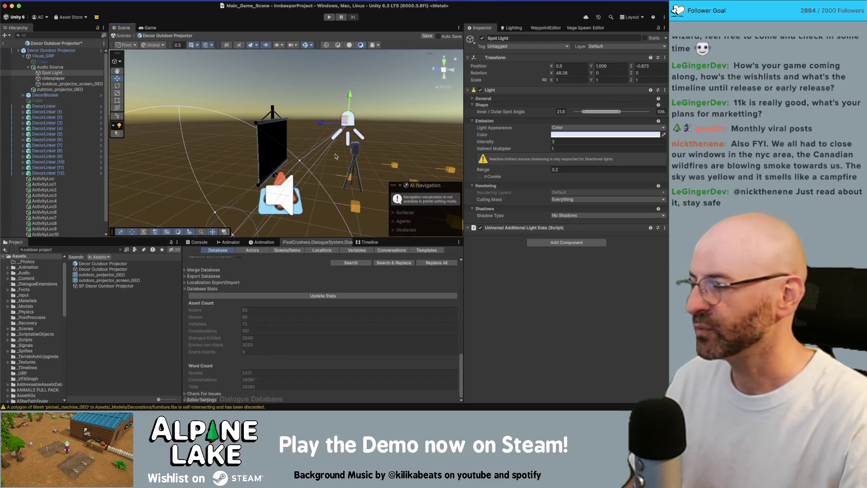
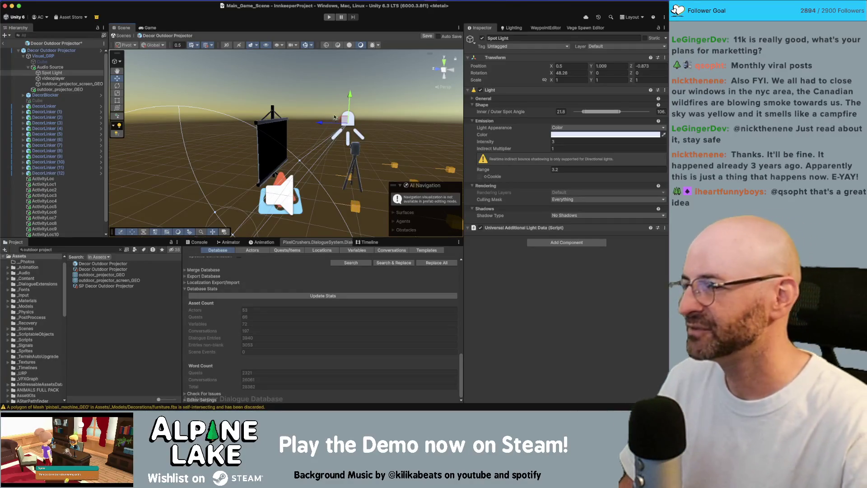
- Frame the Decor Outdoor Projector and orbit around it and its placement boxes
click(305, 144)
alt+drag(305, 145, 332, 145)
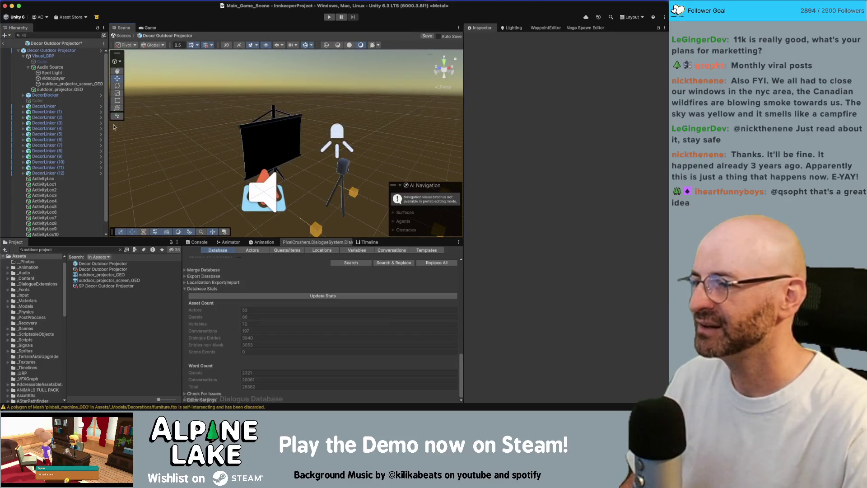
alt+drag(252, 132, 267, 132)
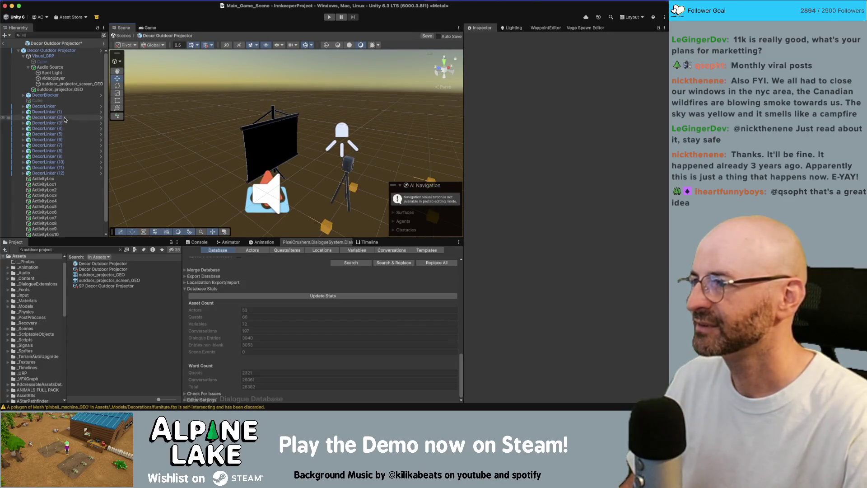
click(51, 50)
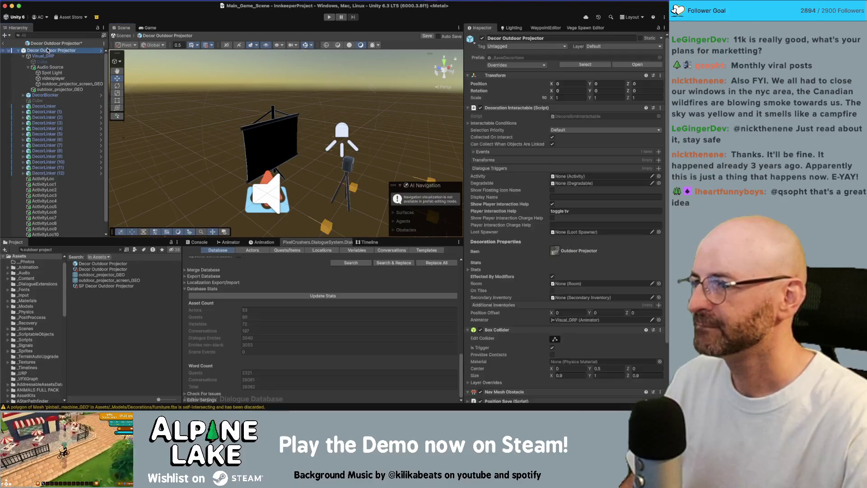
key(f)
alt+drag(319, 150, 175, 220)
alt+right_drag(175, 220, 196, 205)
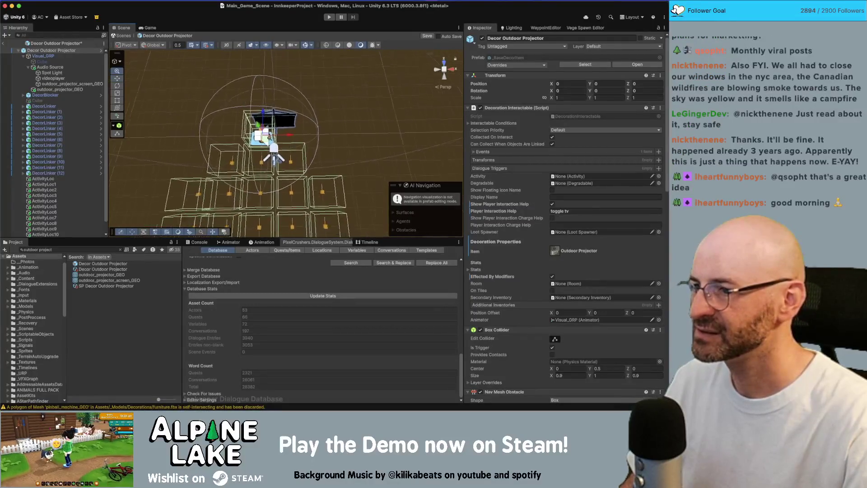
alt+drag(172, 212, 125, 217)
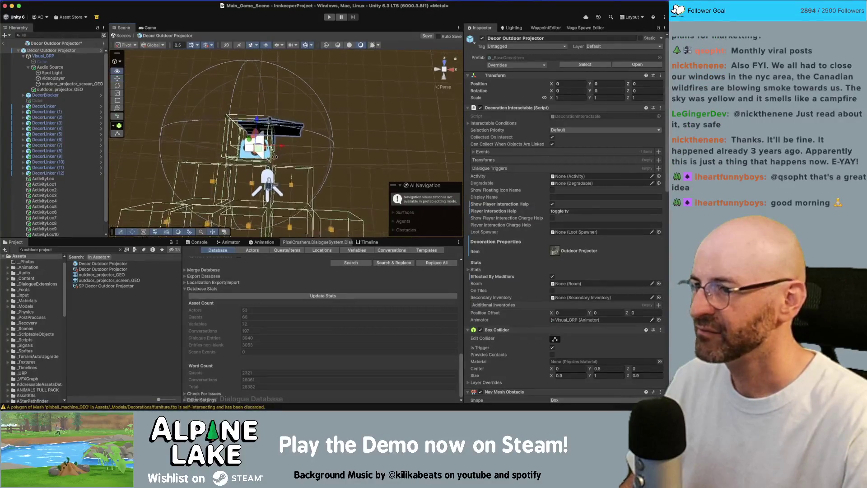
mouse_move(335, 140)
alt+mouse_down()
mouse_move(222, 97)
mouse_move(285, 121)
mouse_move(216, 147)
mouse_move(331, 133)
alt+mouse_up()
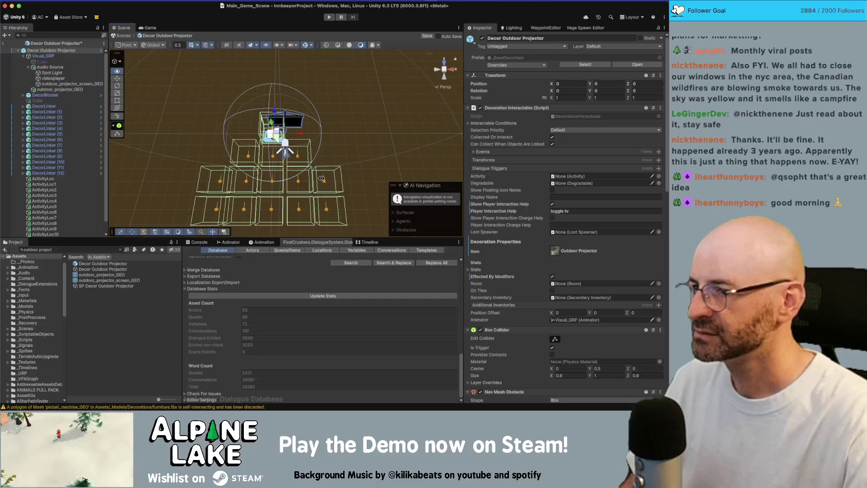
alt+right_drag(320, 148, 426, 130)
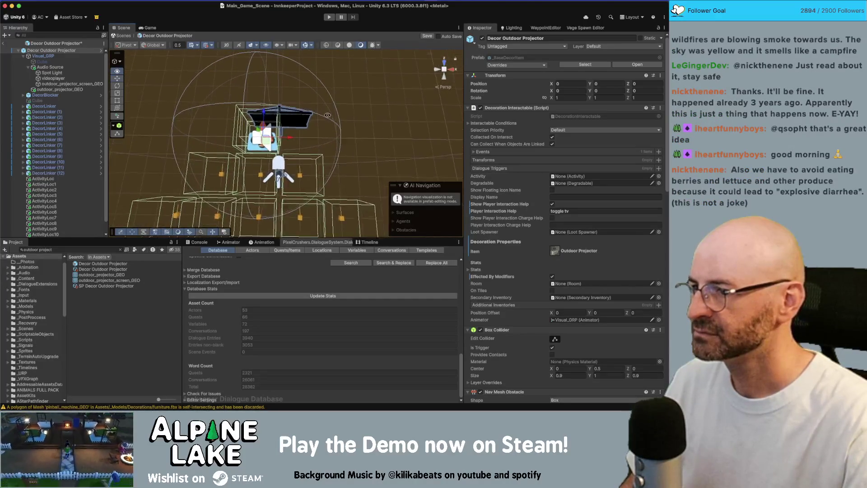
scroll(239, 94, down, 4)
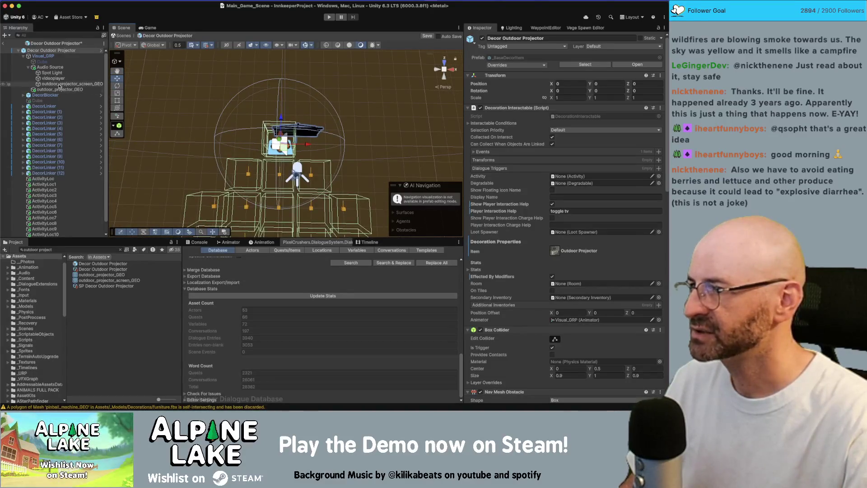
- Inspect the projector from low, oblique and top-down angles, selecting its root, Visual_GRP and mesh
click(48, 56)
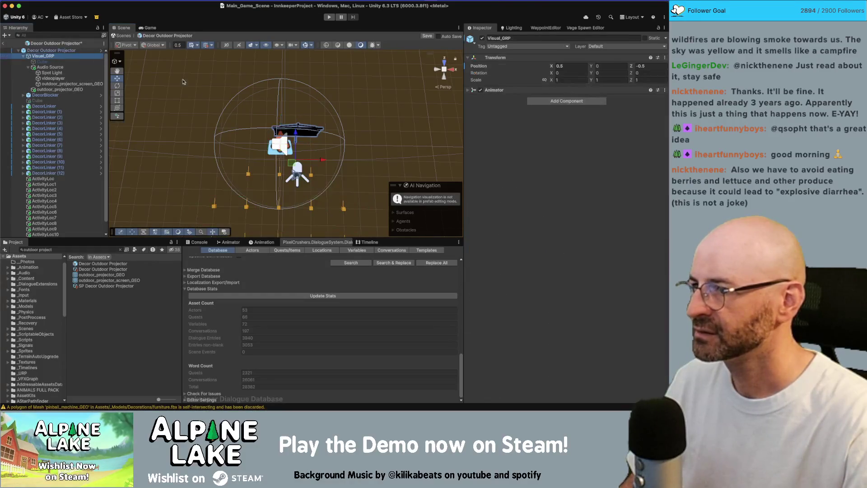
click(300, 161)
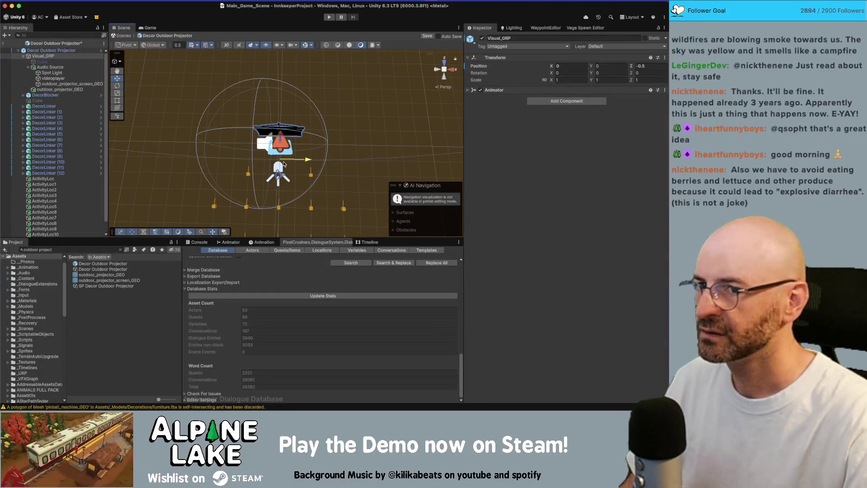
mouse_move(300, 161)
alt+mouse_down()
mouse_move(273, 30)
mouse_move(269, 96)
alt+mouse_up()
click(280, 129)
mouse_move(280, 129)
alt+mouse_down()
mouse_move(298, 164)
mouse_move(296, 152)
alt+mouse_up()
alt+right_drag(296, 151, 298, 150)
mouse_move(298, 150)
alt+mouse_down()
mouse_move(329, 118)
mouse_move(296, 135)
mouse_move(305, 138)
mouse_move(243, 137)
alt+mouse_up()
click(293, 131)
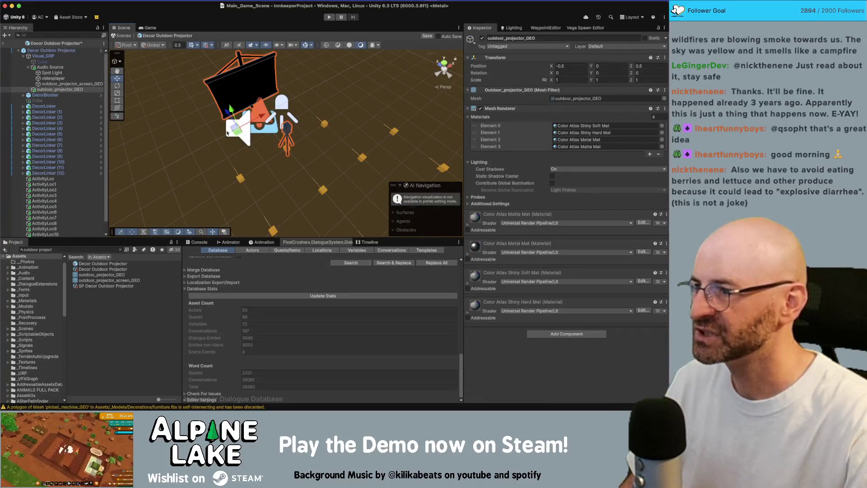
click(227, 132)
alt+drag(227, 132, 233, 146)
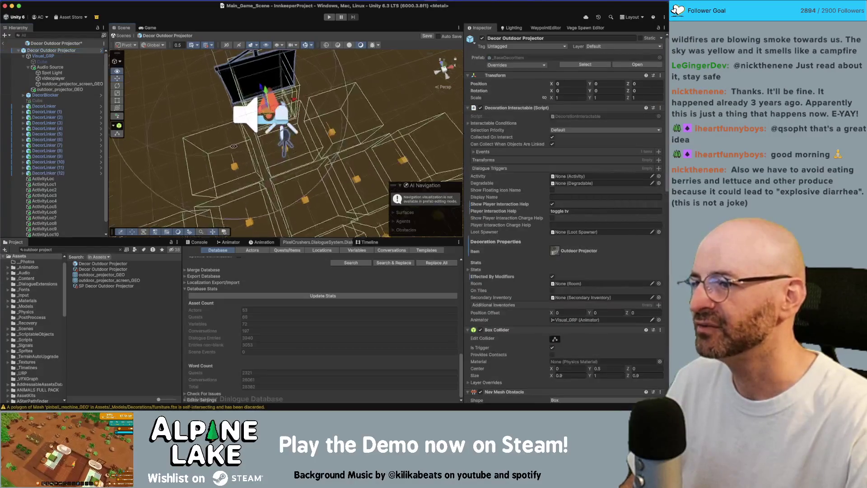
mouse_move(298, 147)
alt+mouse_down()
mouse_move(255, 159)
mouse_move(260, 145)
alt+mouse_up()
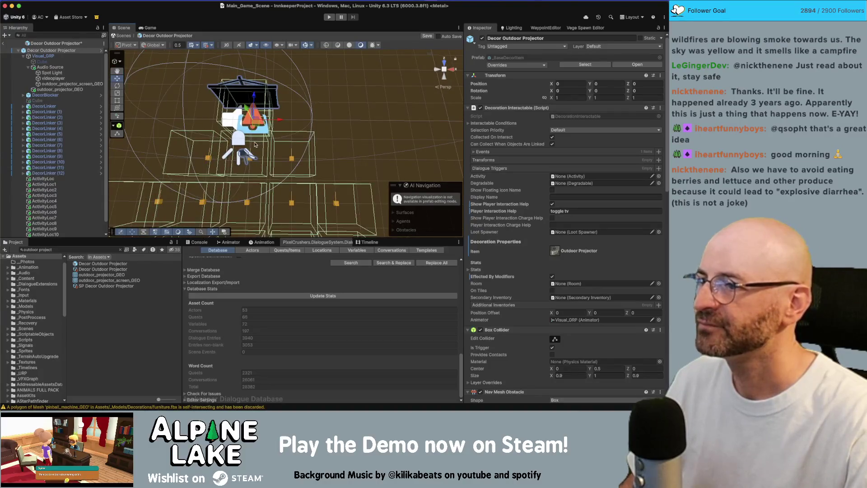
- Select Visual_GRP and drag the projector visual sideways along X
click(67, 72)
click(68, 67)
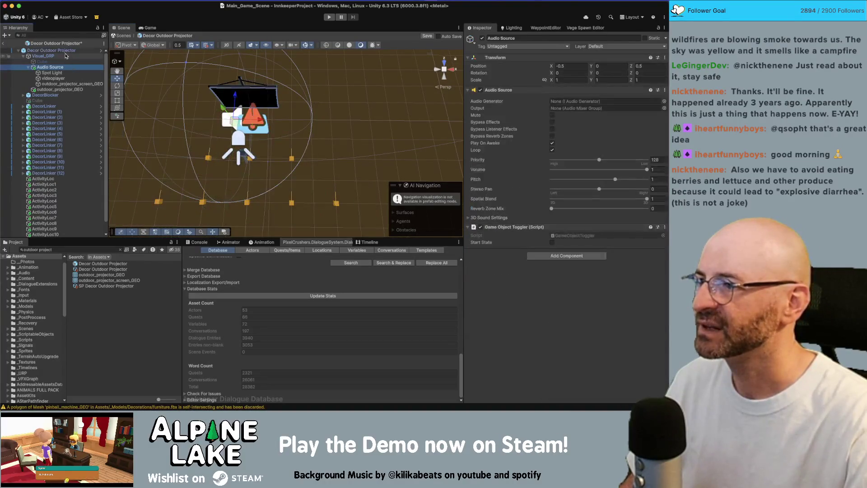
click(68, 56)
click(72, 50)
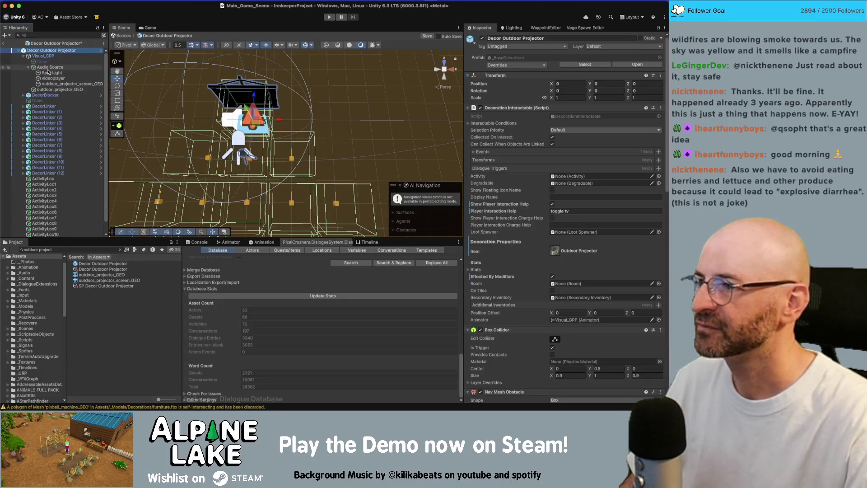
click(43, 55)
mouse_move(275, 141)
mouse_down()
mouse_move(287, 142)
mouse_move(260, 143)
mouse_up()
- Frame the whole projector prefab and select the ActivityLoc1 and ActivityLoc3 markers
double_click(75, 50)
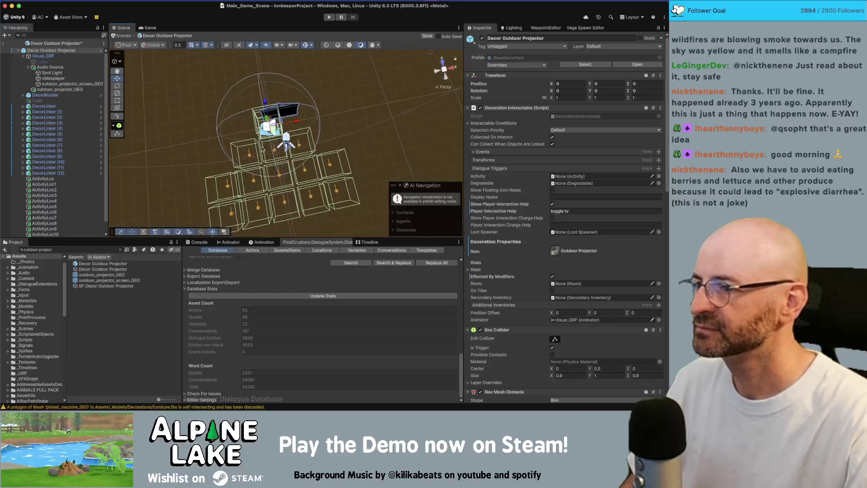
click(250, 157)
shift+click(228, 188)
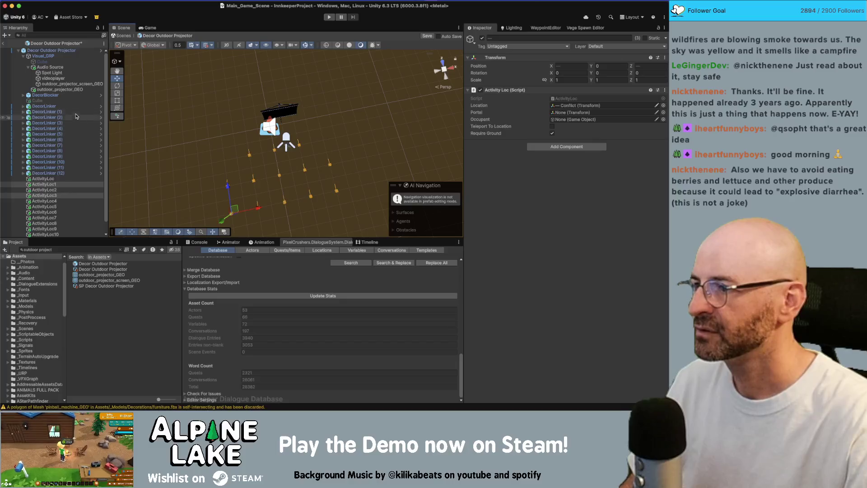
- Delete DecorLinker (9) from the projector prefab
click(76, 113)
shift+click(75, 118)
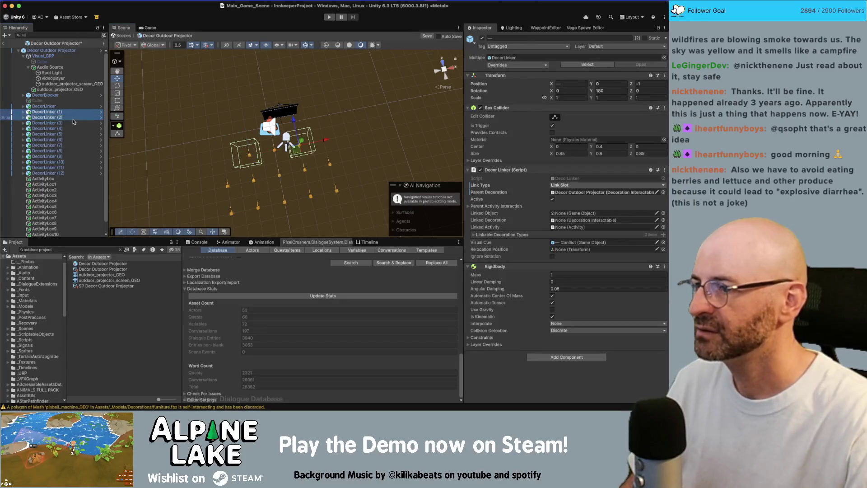
key(ctrl+z)
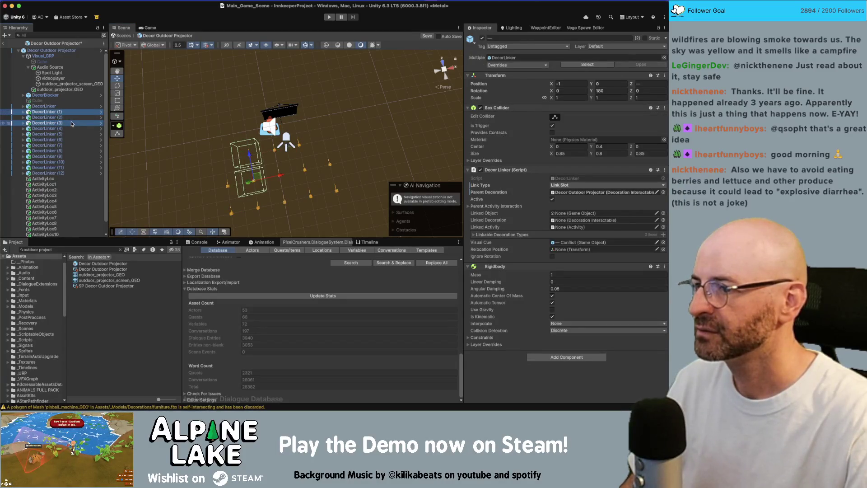
super+click(63, 134)
key(f)
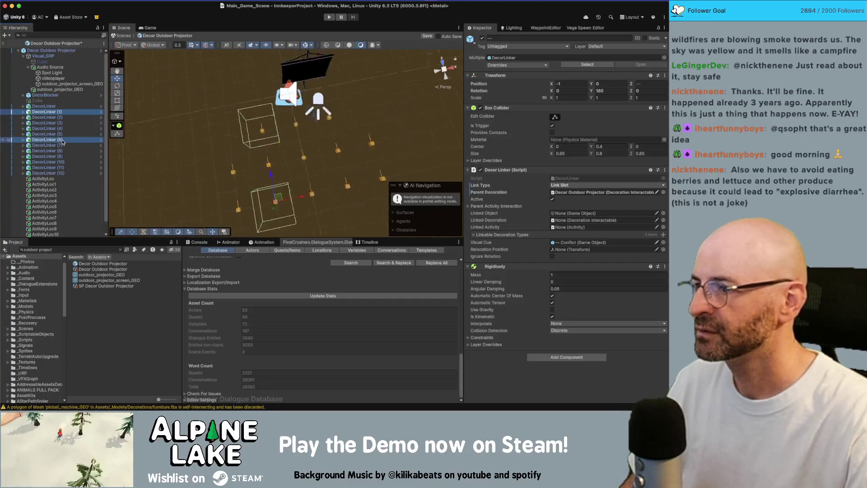
super+click(64, 136)
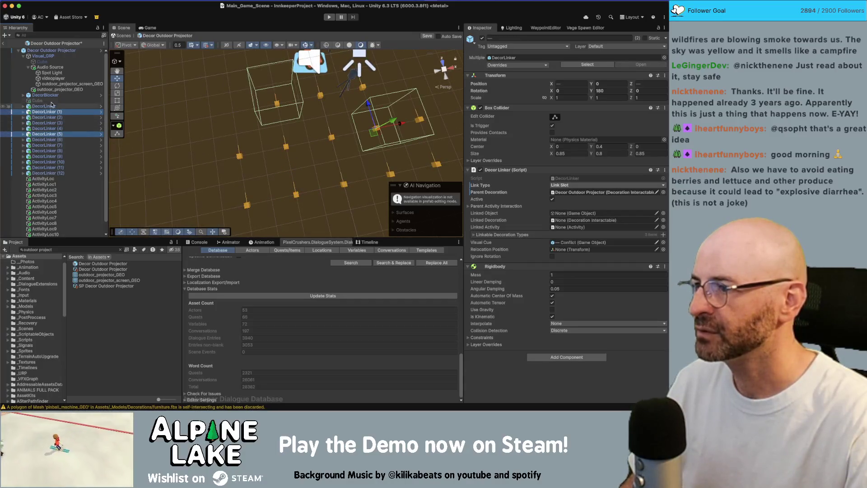
super+click(52, 106)
click(57, 130)
key(Down)
key(Down)
key(Down)
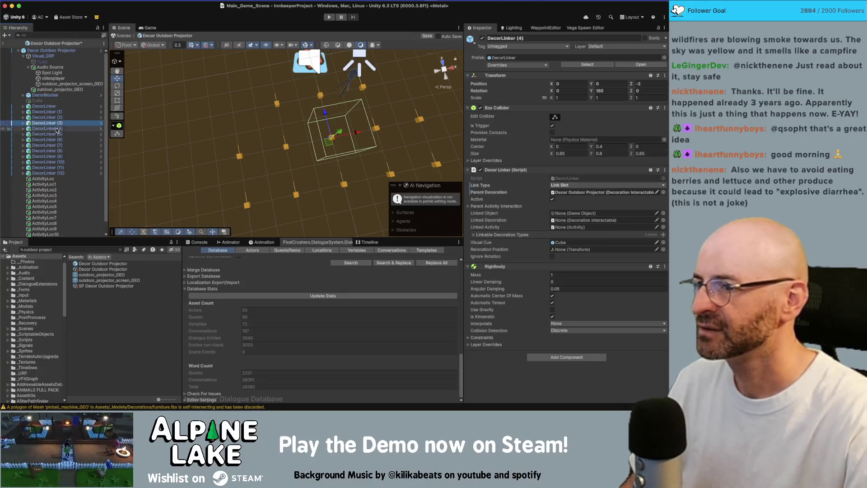
key(Down)
key(Down)
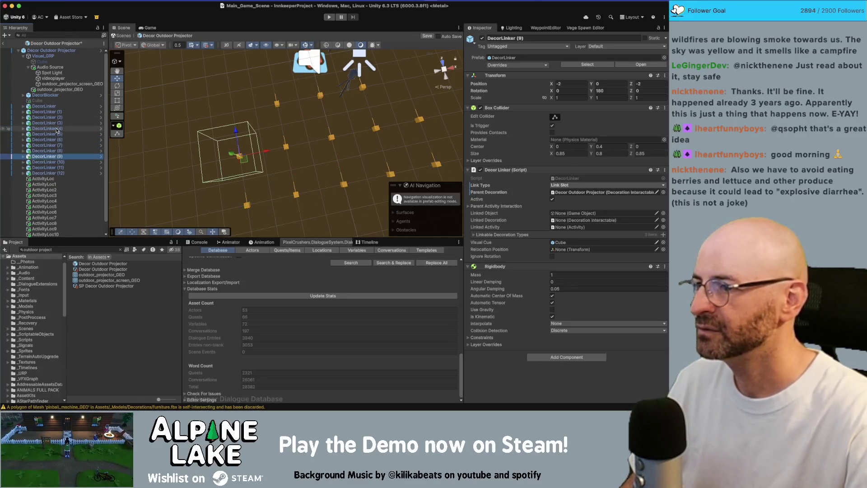
key(super+BackSpace)
- Delete DecorLinker (10) and DecorLinker (1)
click(58, 153)
key(Down)
key(Down)
key(Up)
key(super+BackSpace)
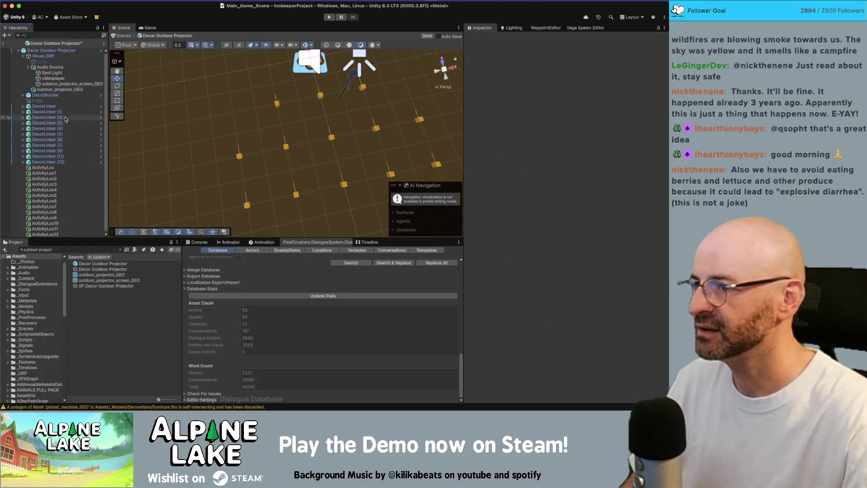
click(55, 112)
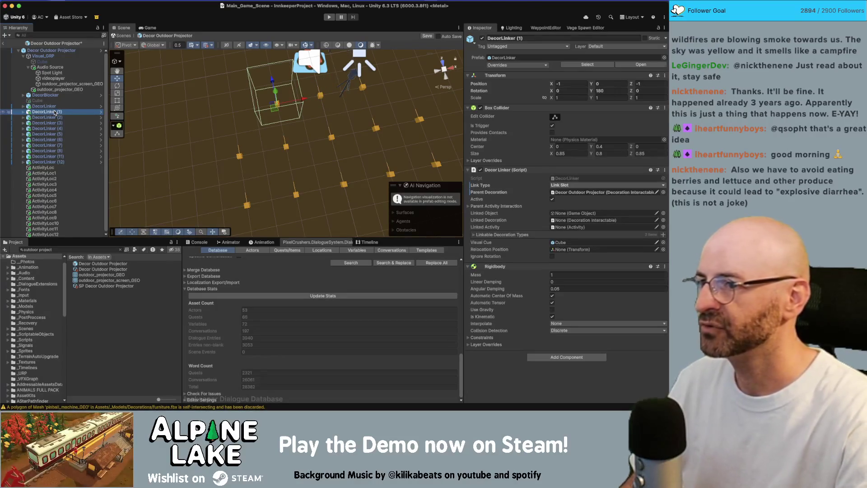
key(super+BackSpace)
alt+drag(262, 135, 239, 125)
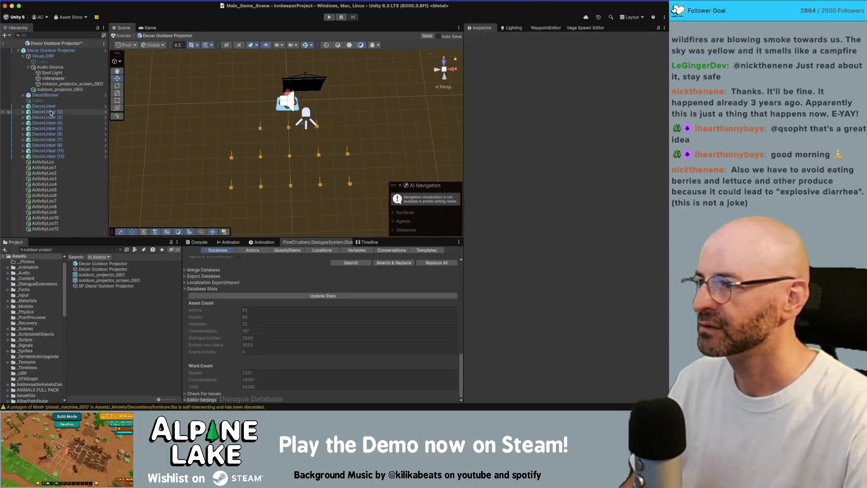
- Delete the ActivityLoc1, ActivityLoc3 and ActivityLoc12 markers
click(44, 167)
key(super+BackSpace)
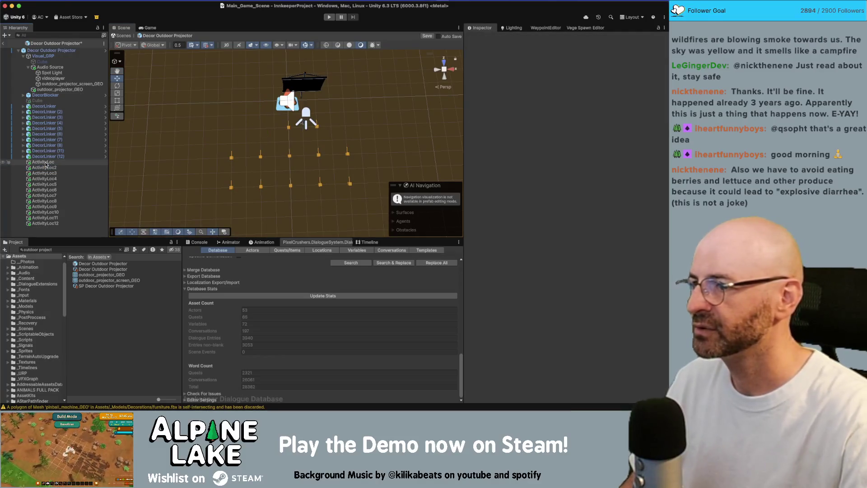
click(45, 165)
key(super+BackSpace)
click(58, 190)
key(Down)
key(Down)
key(Down)
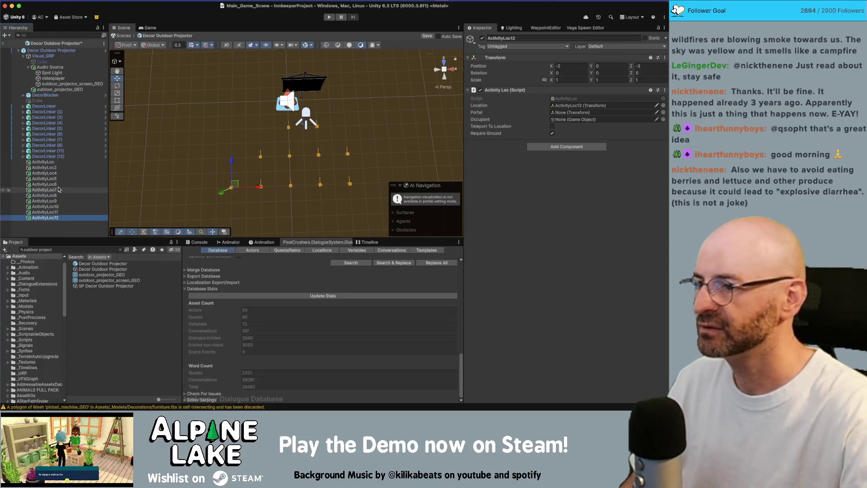
key(super+BackSpace)
alt+drag(235, 172, 266, 166)
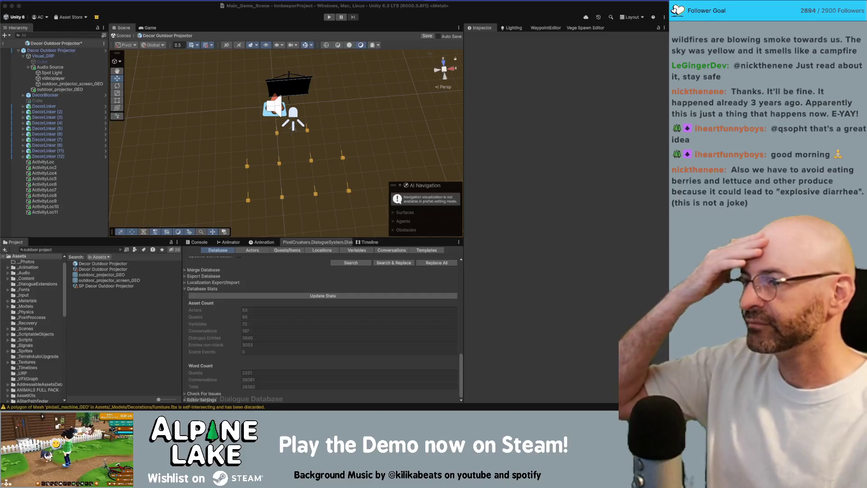
- Save the outdoor projector prefab
click(60, 227)
key(super+s)
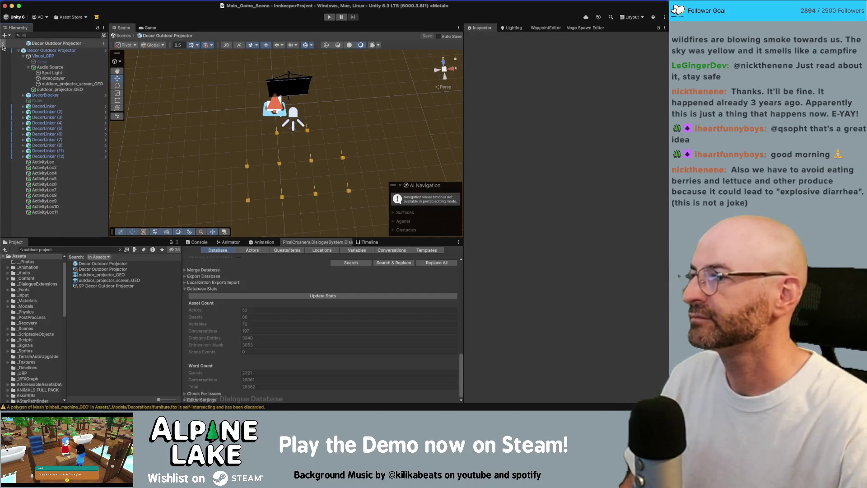
mouse_move(344, 90)
right_down()
mouse_move(364, 83)
mouse_move(251, 64)
right_up()
- Remove the first Missing (Activity Loc) element from the projector's Activity Interactions list
click(50, 51)
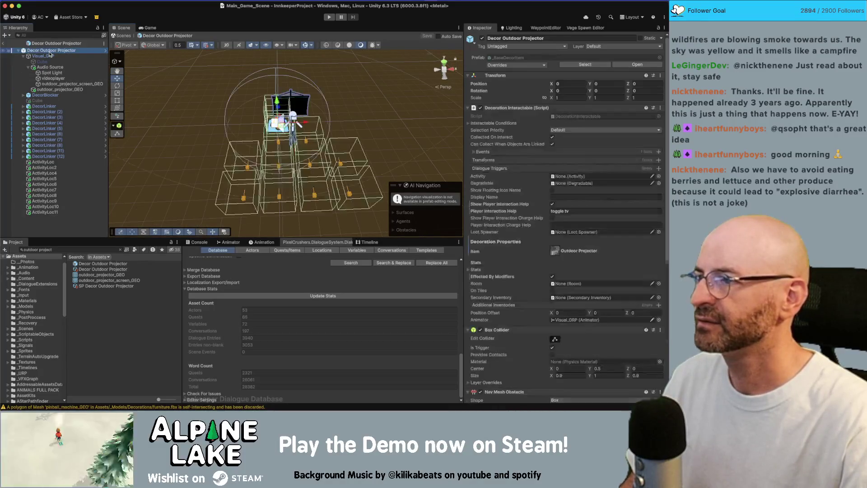
scroll(571, 178, down, 15)
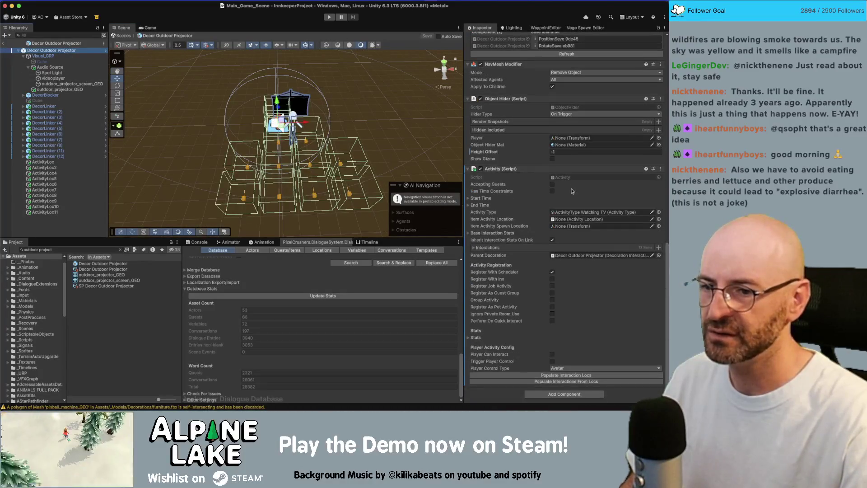
click(474, 248)
scroll(605, 187, down, 5)
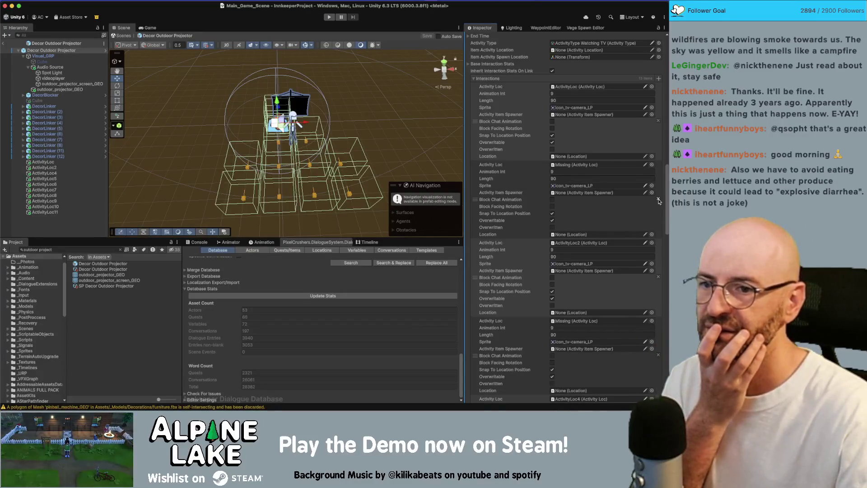
click(659, 199)
scroll(659, 202, down, 2)
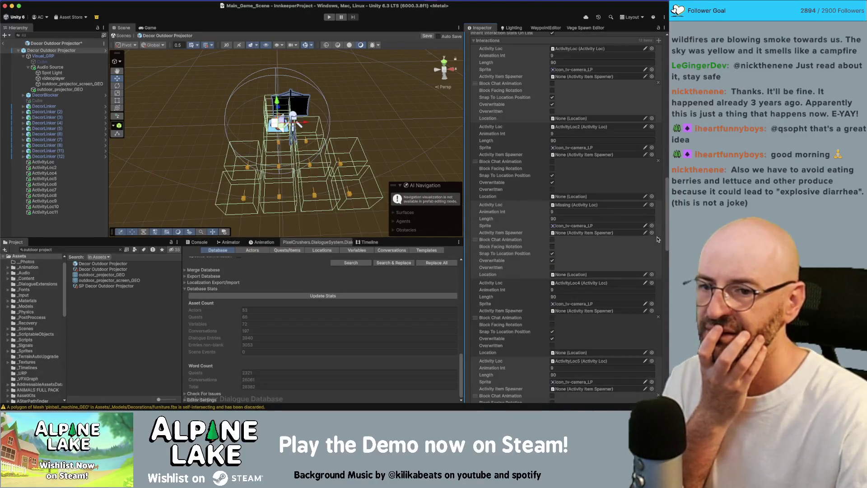
scroll(657, 239, down, 7)
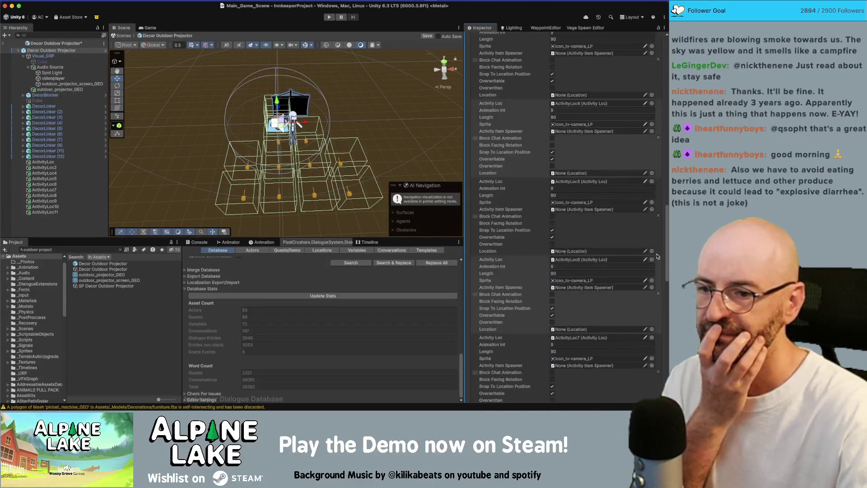
scroll(658, 259, down, 15)
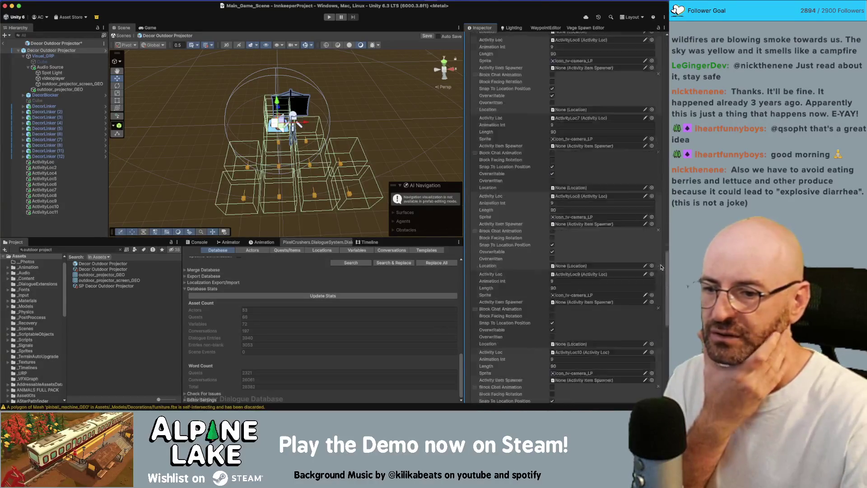
scroll(658, 264, down, 5)
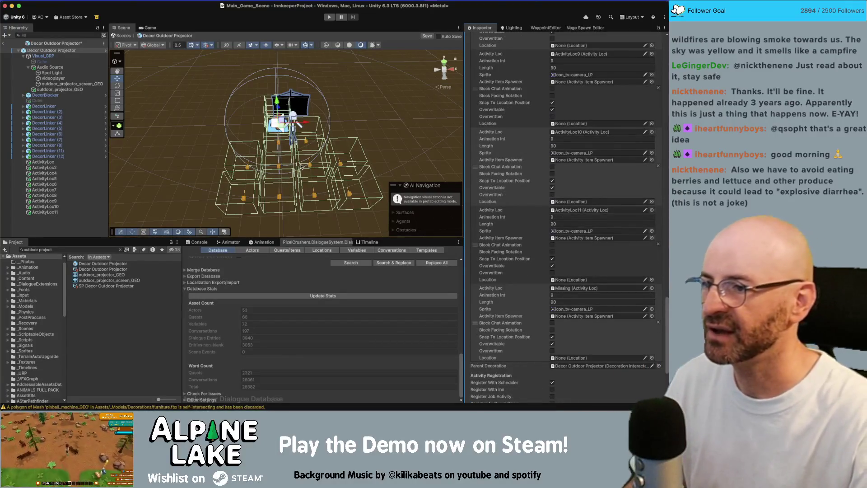
mouse_move(305, 164)
alt+mouse_down()
mouse_move(261, 146)
mouse_move(299, 182)
alt+mouse_up()
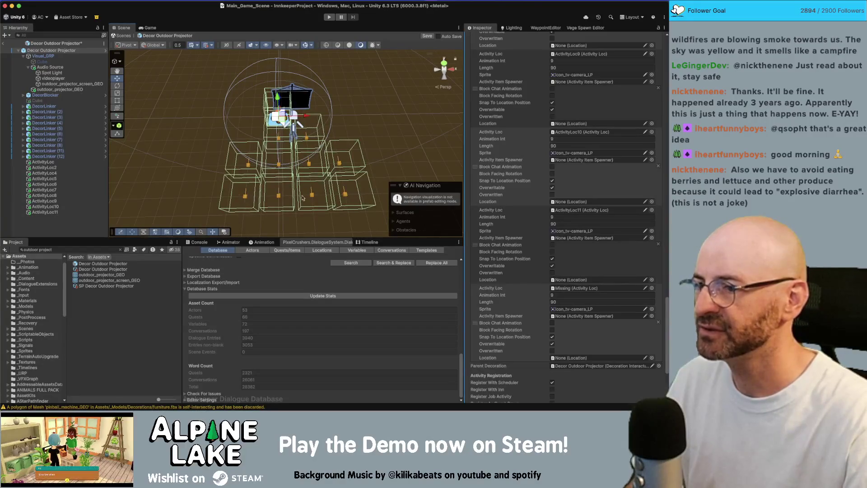
click(244, 199)
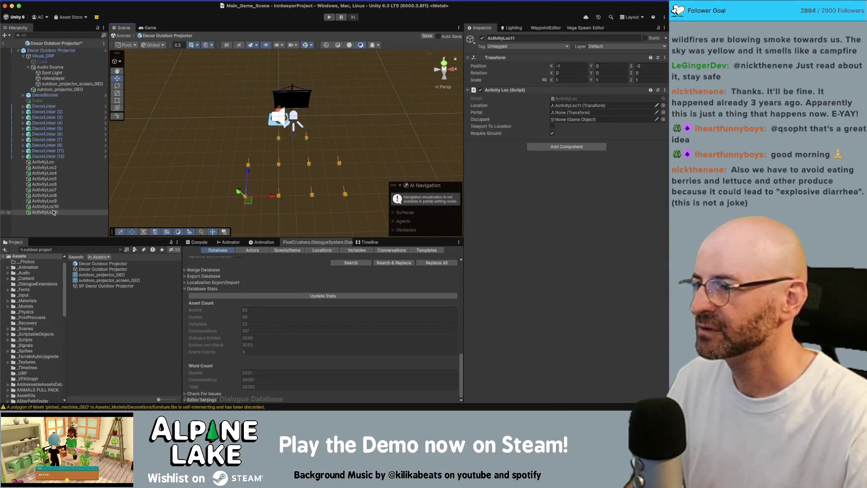
- Box-select the four outer markers ActivityLoc8–11 in the Scene view and delete them
drag(199, 201, 380, 177)
scroll(341, 212, down, 2)
mouse_move(207, 202)
mouse_down()
mouse_move(347, 129)
mouse_move(345, 148)
mouse_up()
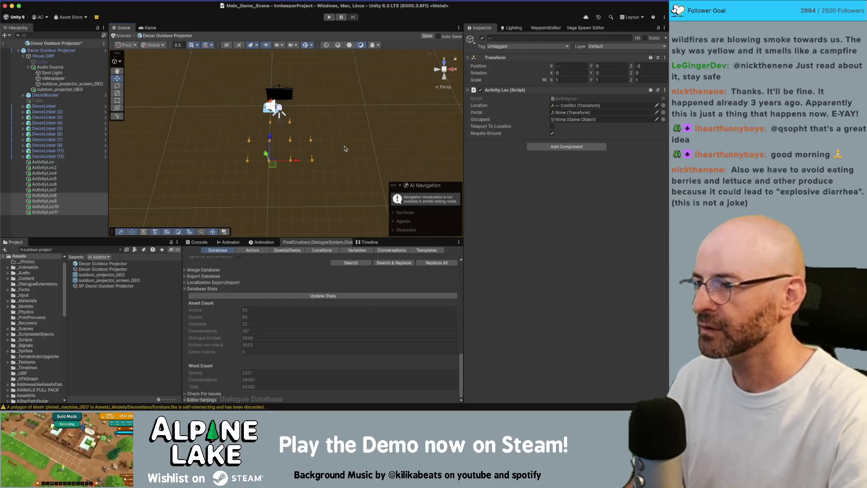
key(Delete)
- Delete DecorLinker (12), (8), (7) and (6)
click(33, 152)
shift+click(37, 157)
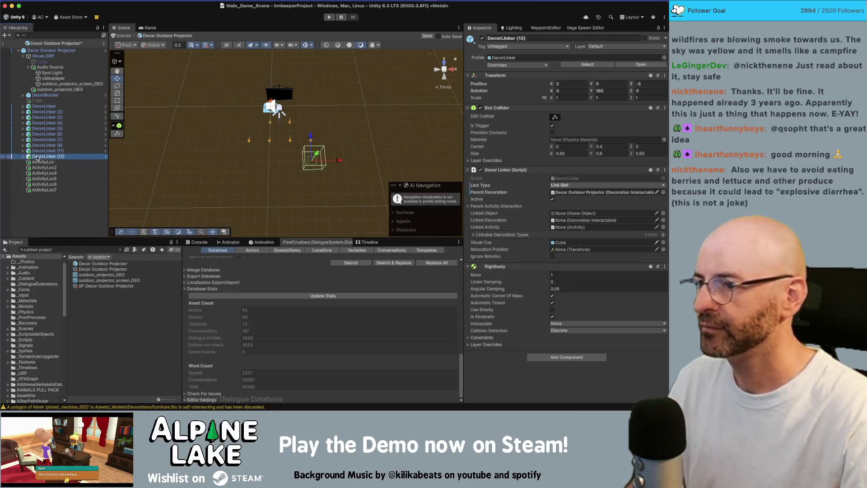
key(Delete)
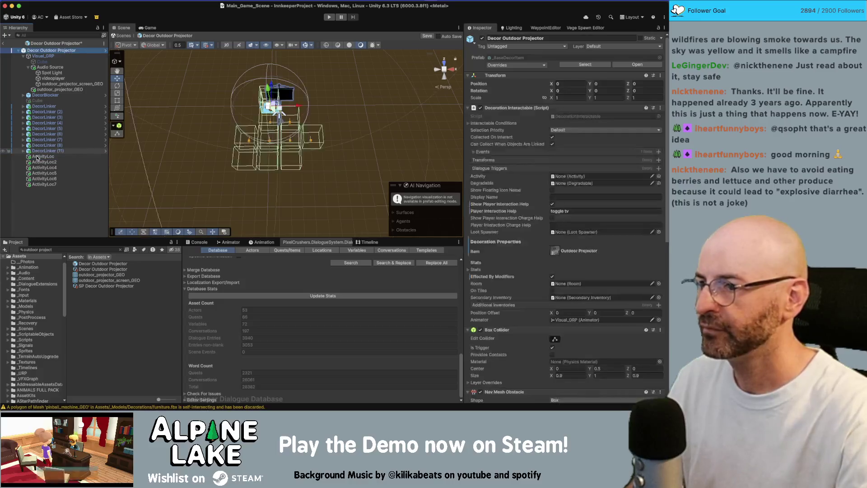
click(44, 146)
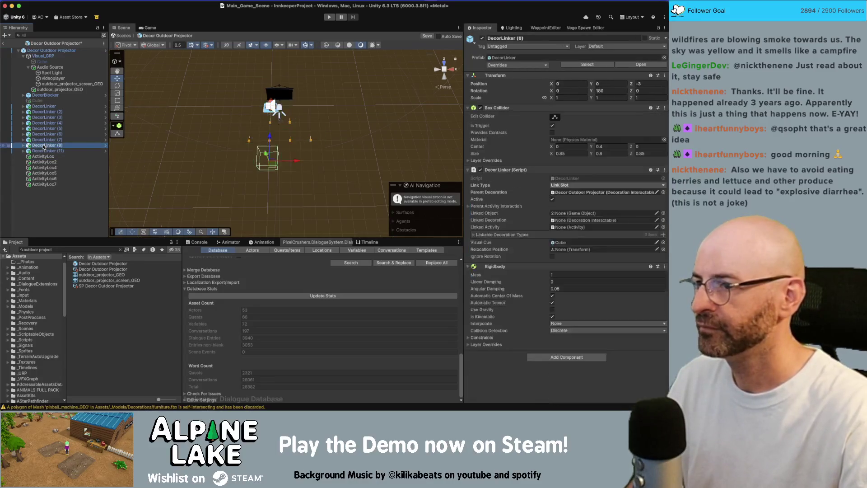
key(Delete)
click(44, 141)
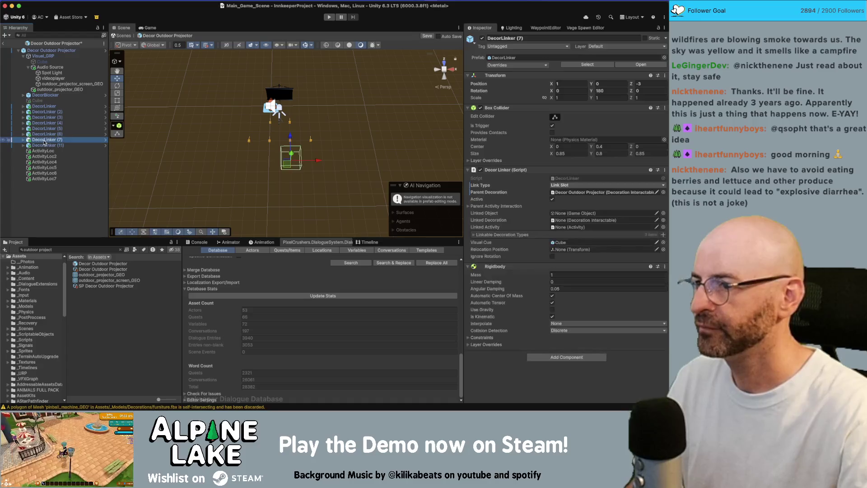
key(Delete)
click(44, 135)
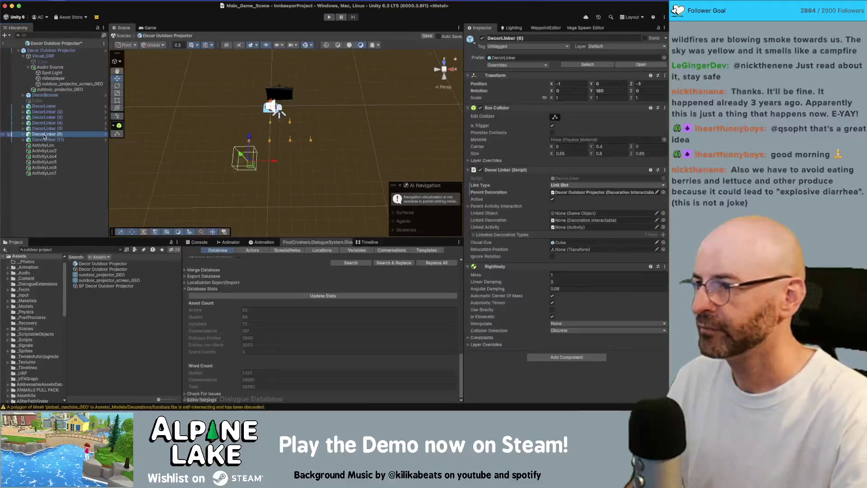
key(Delete)
- Step up the hierarchy from DecorLinker (5) to DecorBlocker, then reselect the projector root
click(45, 129)
key(Up)
key(Up)
key(Up)
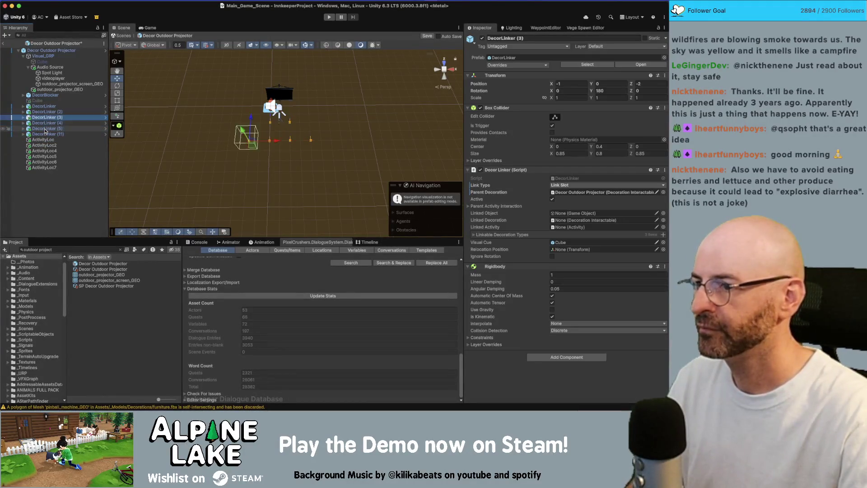
key(Up)
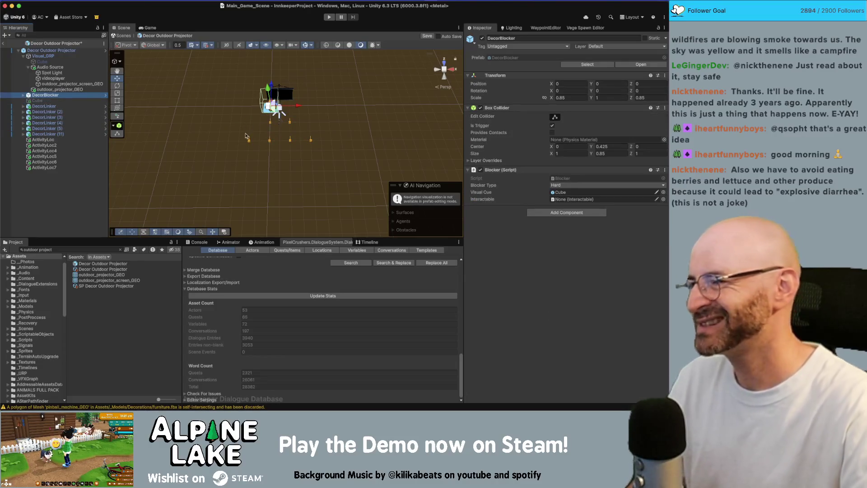
click(51, 50)
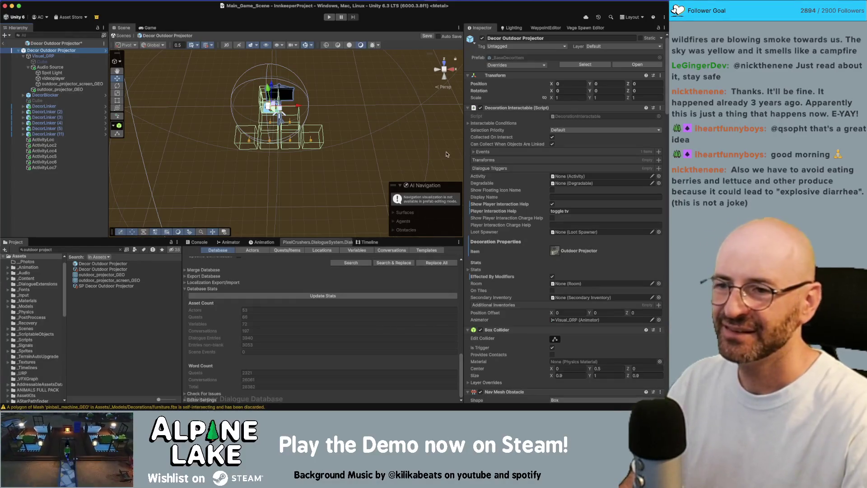
- Scroll through the projector root's Inspector components and click a control in its list
scroll(505, 208, down, 15)
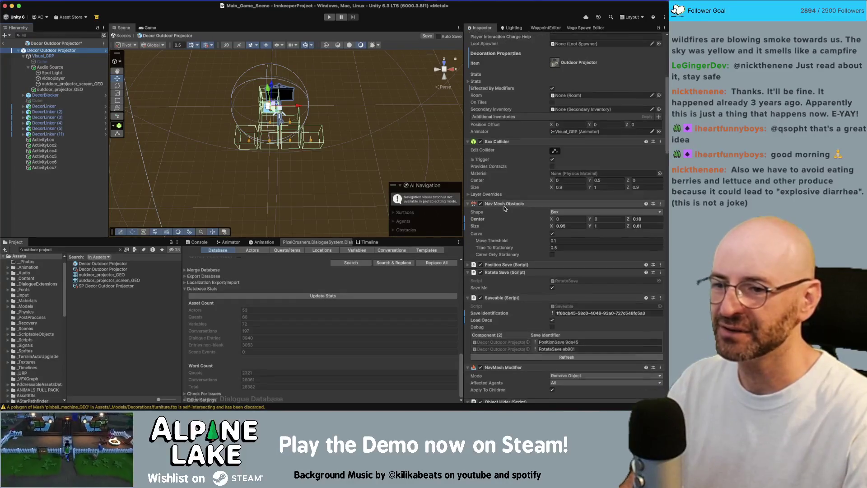
scroll(505, 209, down, 8)
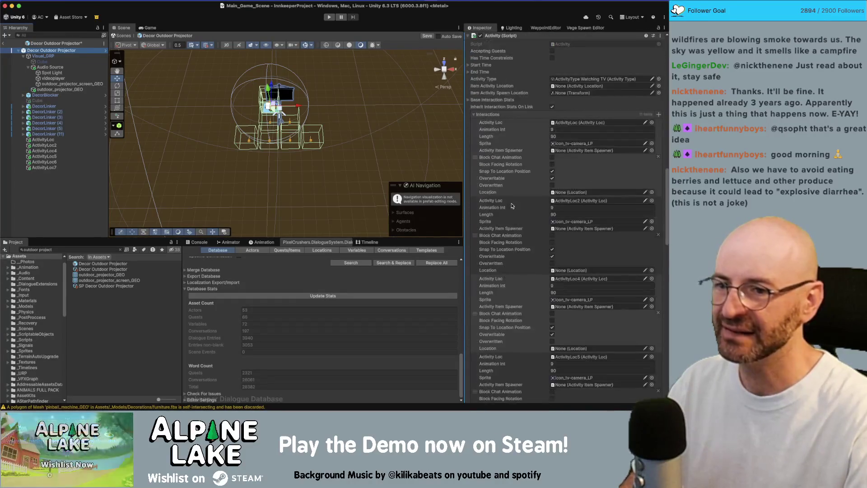
scroll(522, 208, down, 2)
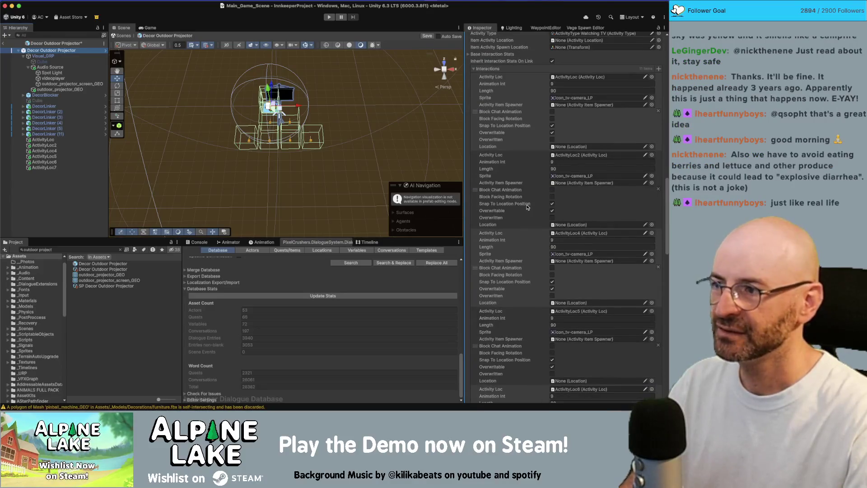
scroll(545, 237, down, 10)
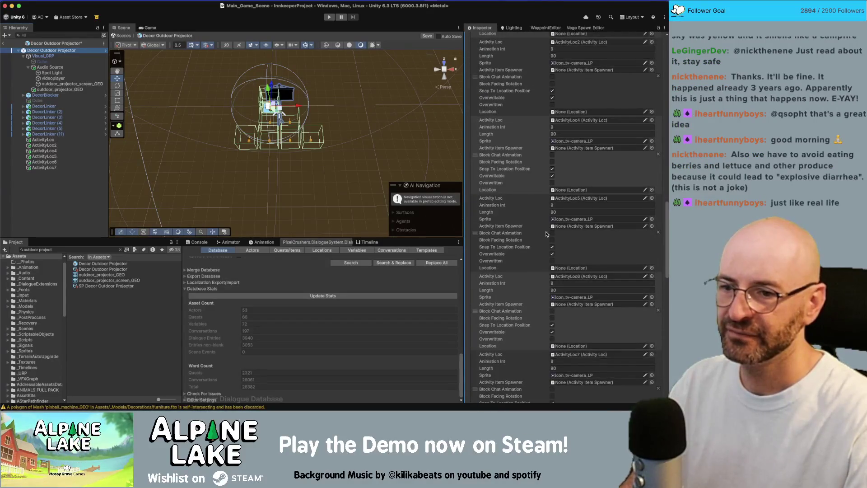
click(658, 213)
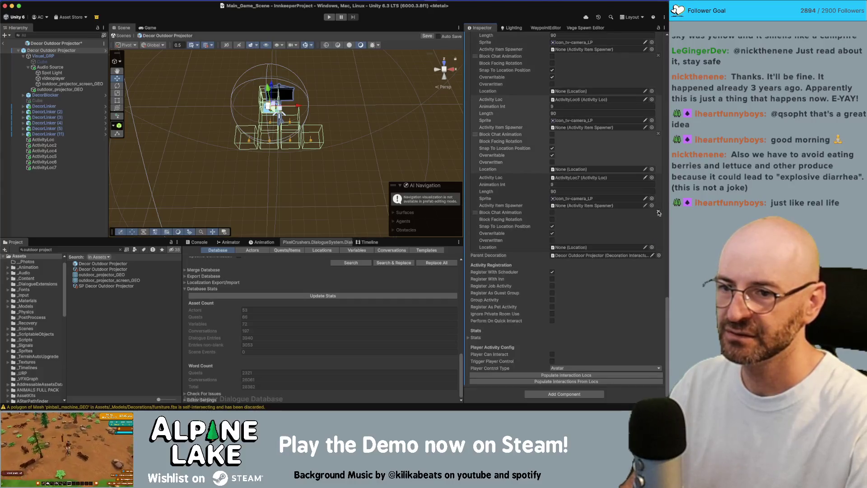
scroll(644, 213, up, 10)
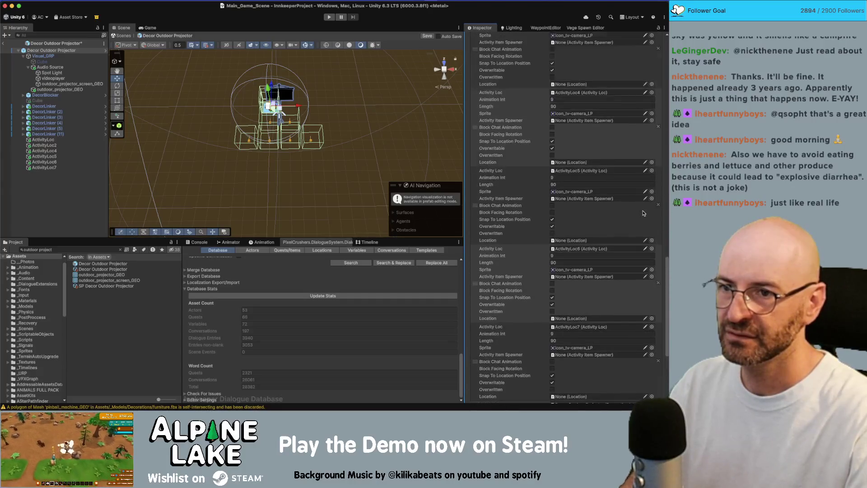
scroll(643, 211, up, 15)
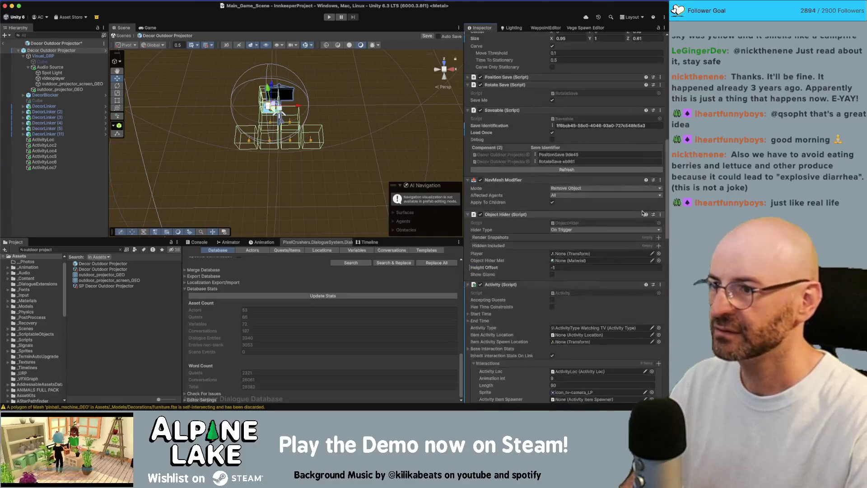
scroll(642, 213, up, 7)
scroll(640, 211, down, 2)
scroll(281, 146, up, 3)
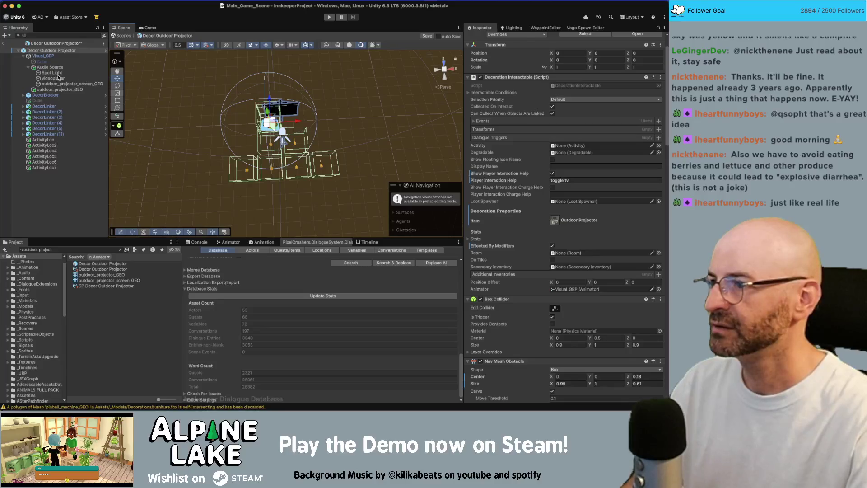
- Frame the DecorBlocker and move it 0.5 along X
double_click(45, 95)
scroll(303, 159, up, 2)
mouse_move(305, 158)
mouse_down()
mouse_move(316, 158)
mouse_move(298, 151)
mouse_move(309, 147)
mouse_move(277, 156)
mouse_move(300, 155)
mouse_move(307, 171)
mouse_up()
- Widen the DecorBlocker, setting its Scale X to 1.45 and Scale Z to 1.8
click(335, 186)
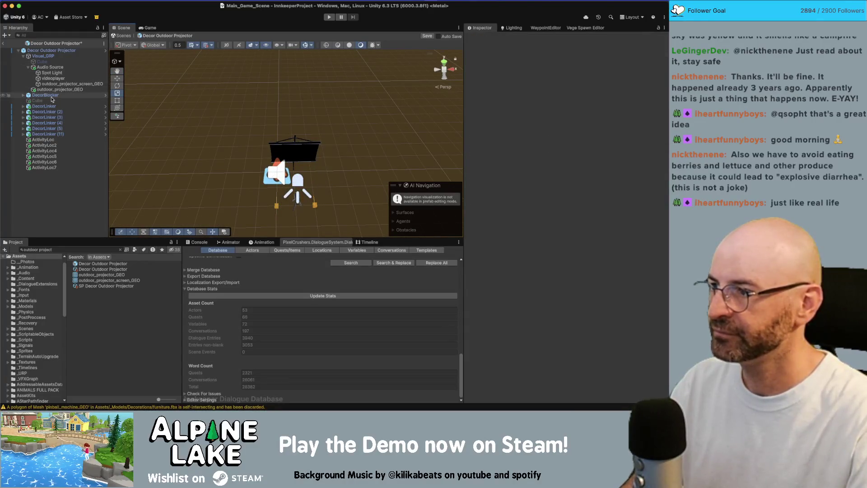
click(332, 179)
mouse_move(323, 190)
mouse_down()
mouse_move(355, 189)
mouse_move(342, 190)
mouse_up()
click(570, 97)
text(1.45)
click(595, 97)
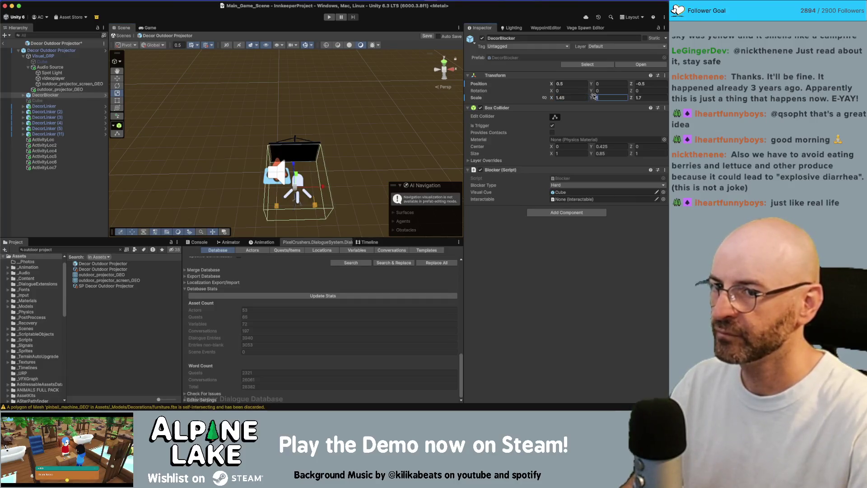
alt+drag(386, 115, 643, 120)
click(645, 97)
text(1.9)
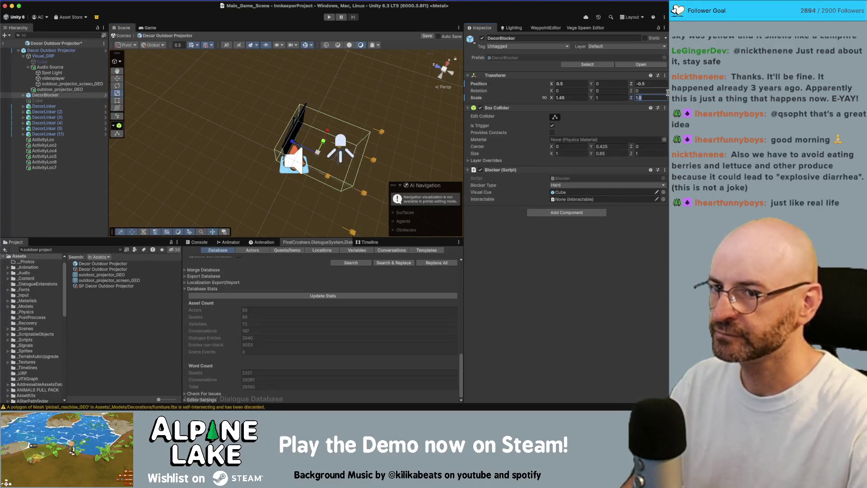
key(BackSpace)
text(8)
alt+drag(378, 129, 316, 138)
click(80, 66)
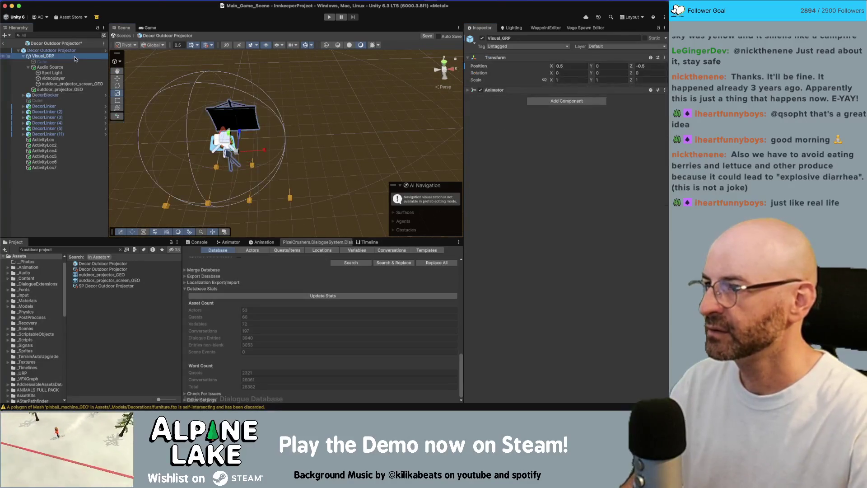
- Set the projector's Box Collider center to X 0.5, Z 0.24 and size 1.3 wide, 0.3 deep
key(Up)
key(Up)
key(Up)
key(f)
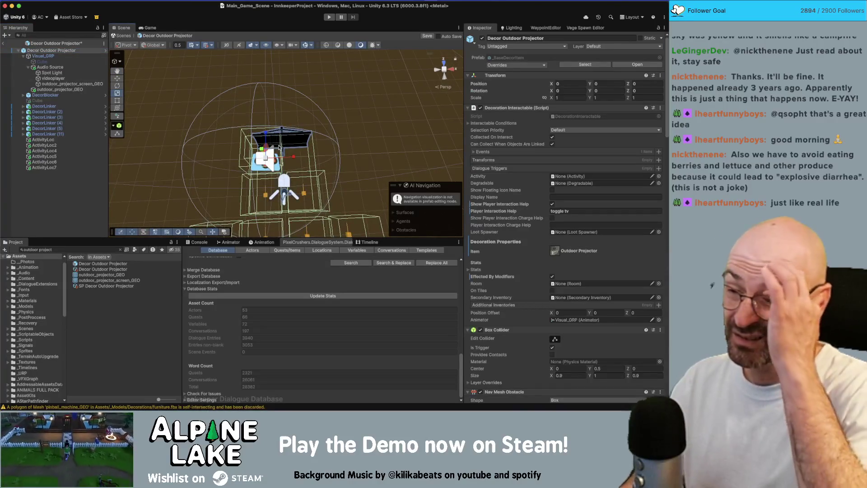
scroll(575, 237, down, 1)
scroll(575, 237, down, 10)
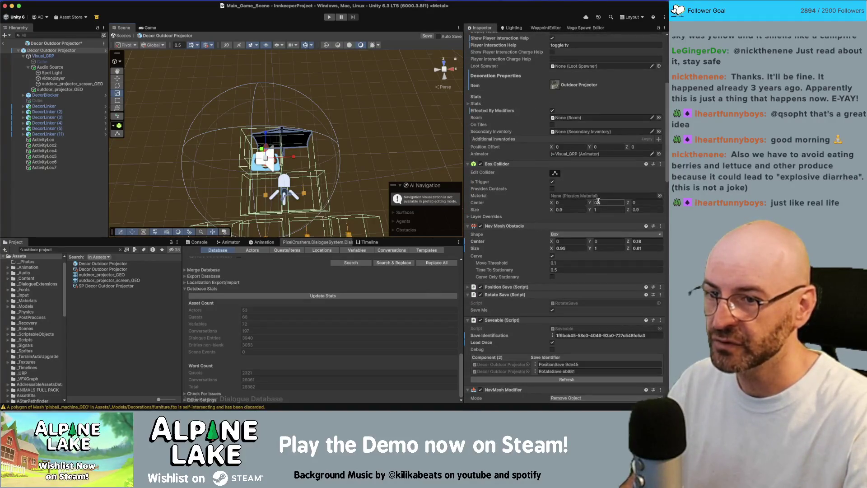
click(571, 203)
text(.5)
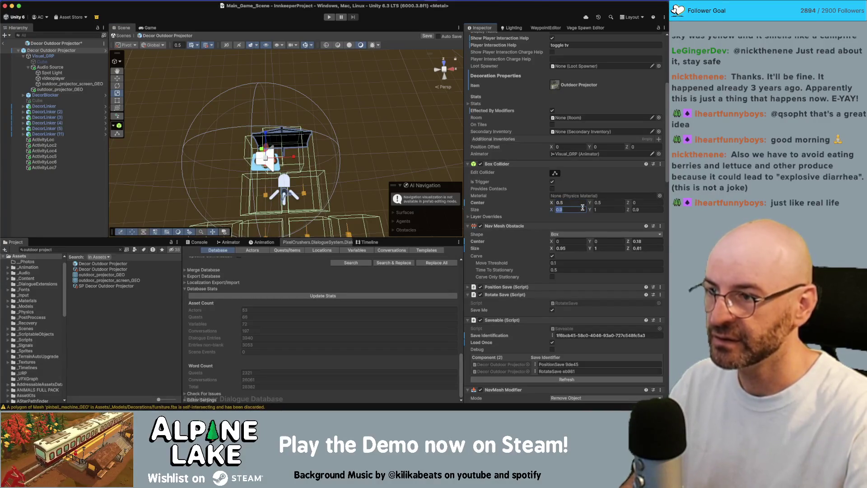
text(1.3)
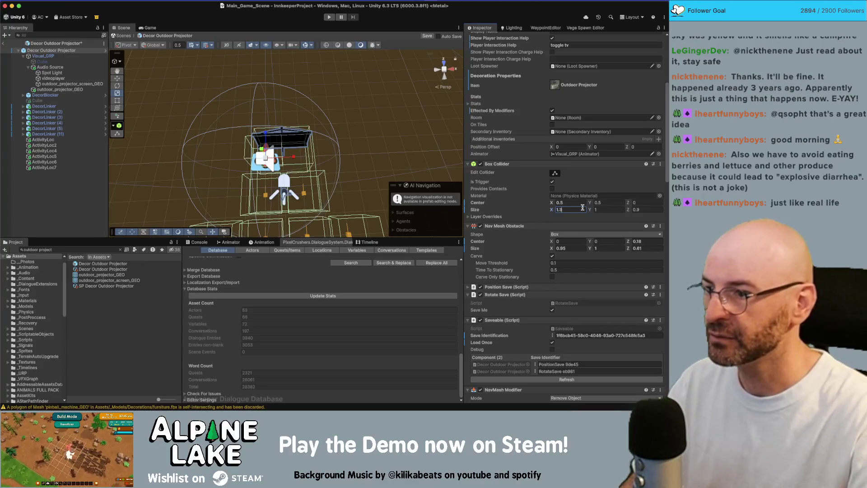
text(.5)
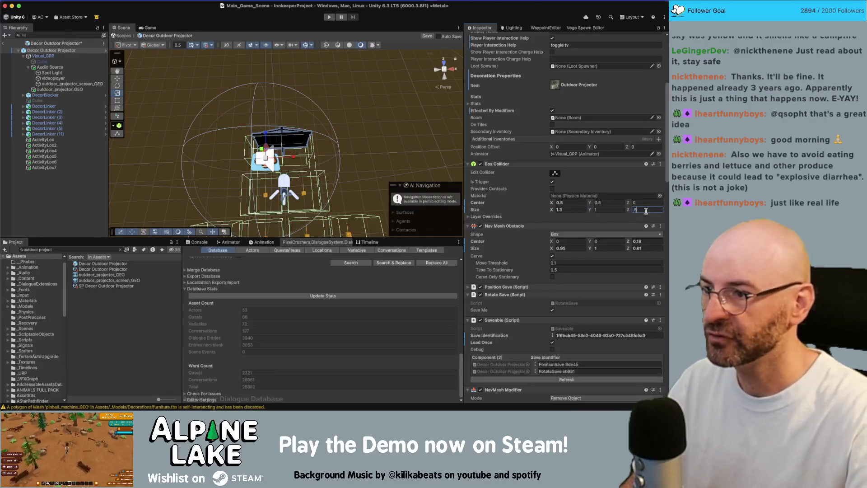
key(Return)
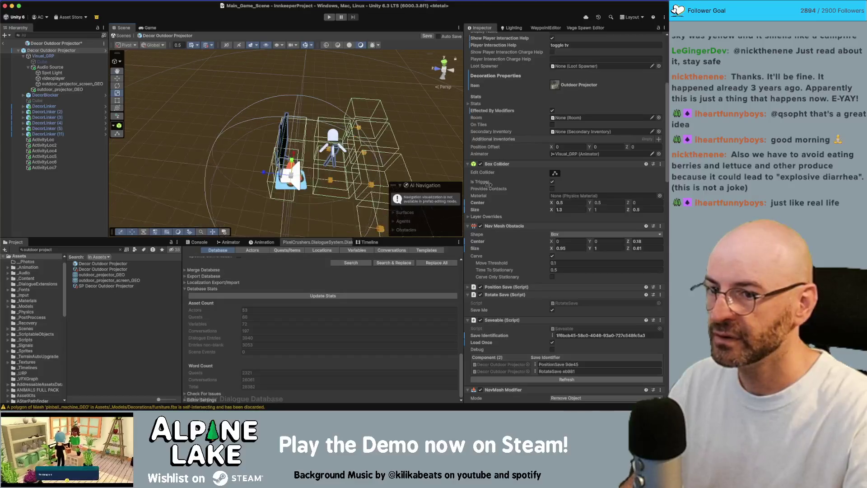
drag(627, 202, 631, 202)
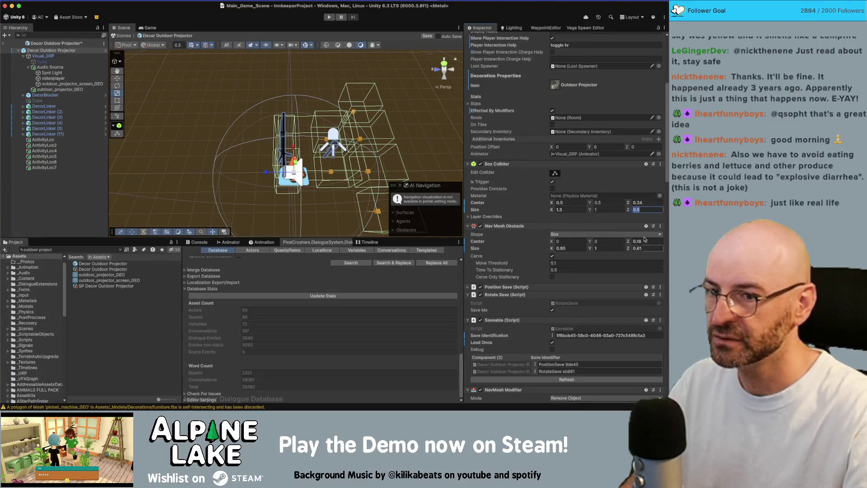
click(643, 202)
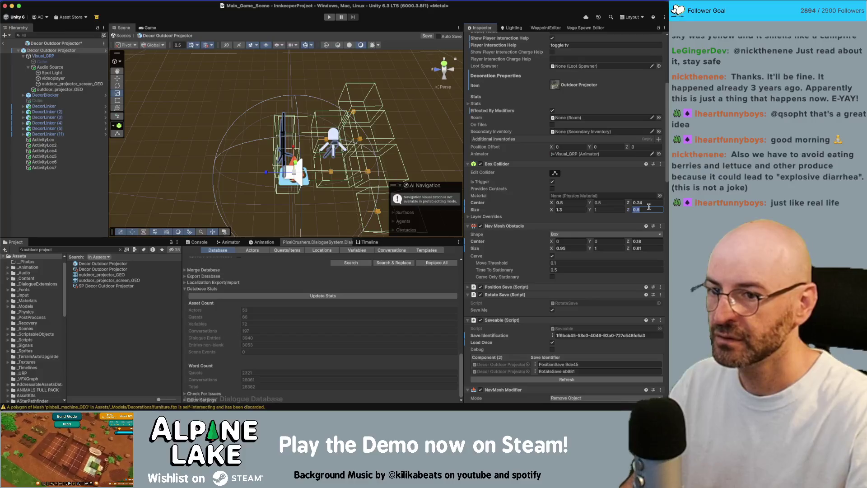
text(.3)
alt+drag(344, 176, 329, 142)
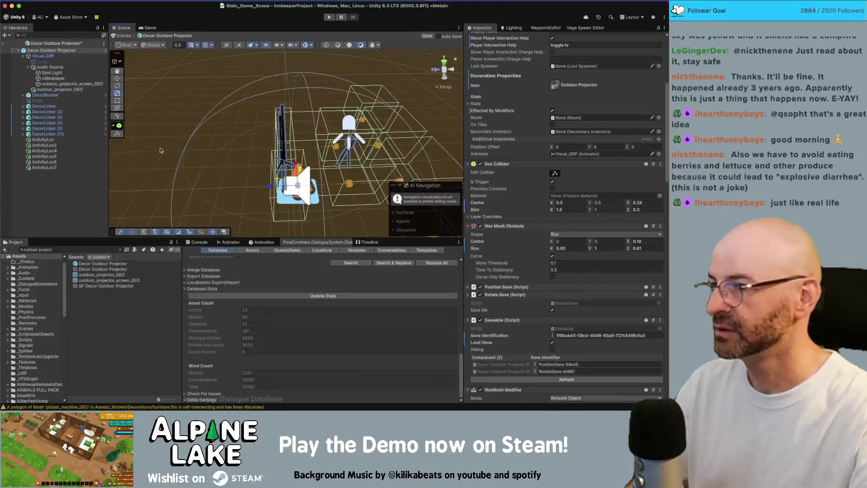
- Set the Nav Mesh Obstacle center to 0.5/0.4/0.24 and size to 1.3/0.8/0.3
click(573, 242)
text(0.5)
key(Tab)
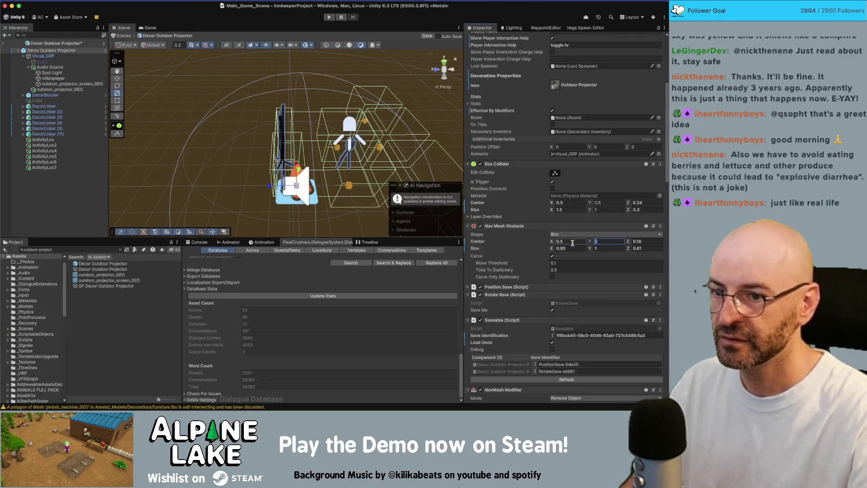
key(Return)
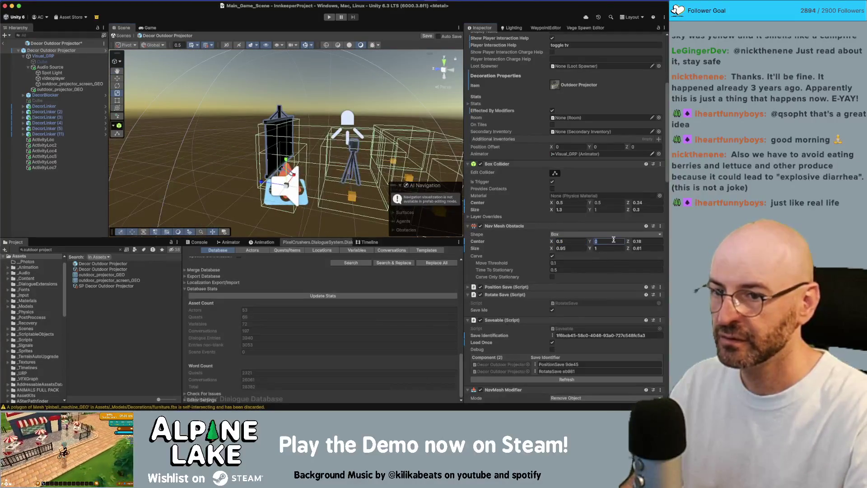
text(.5)
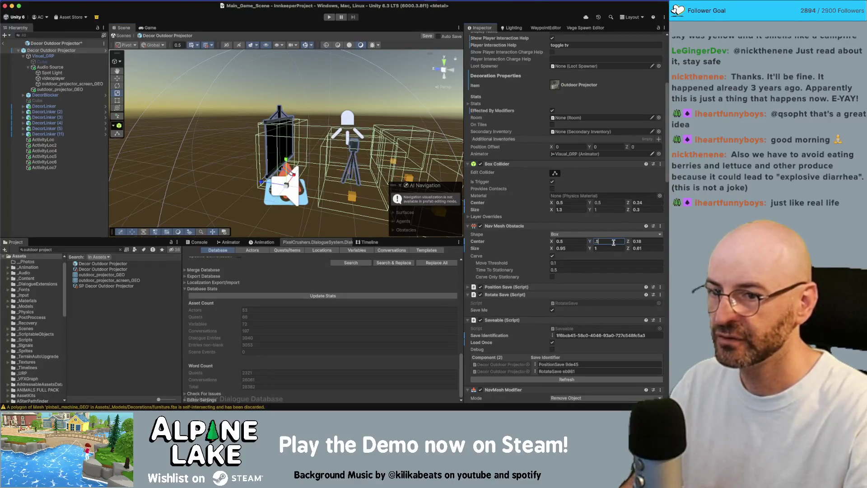
text(.4)
key(Tab)
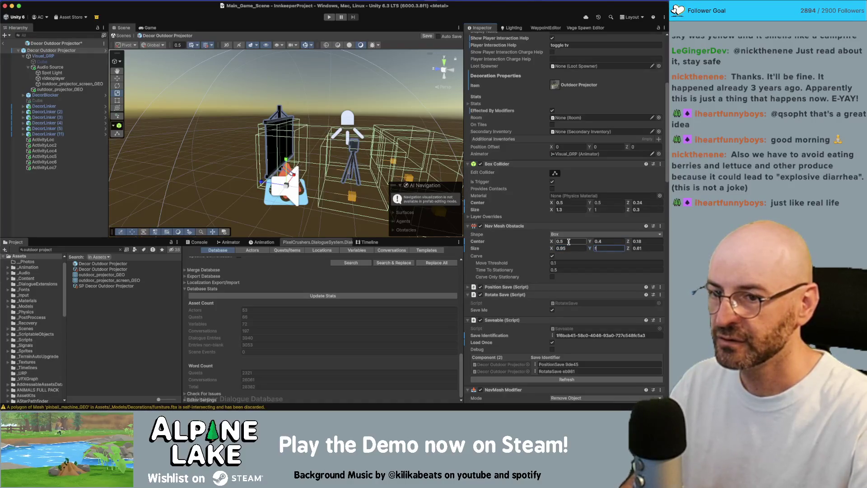
text(.8)
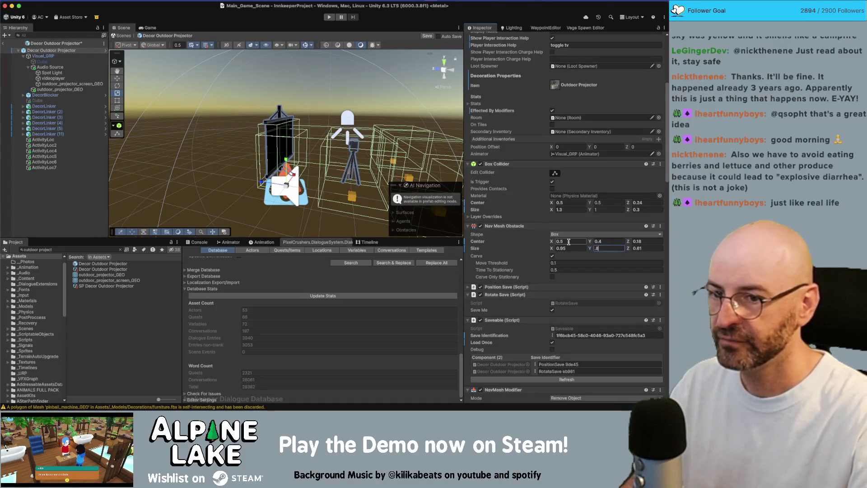
text(.2)
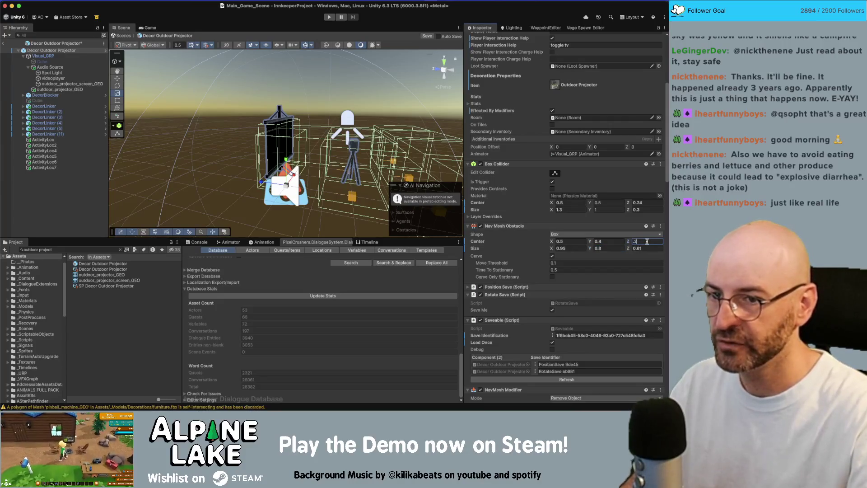
text(41.3)
key(Tab)
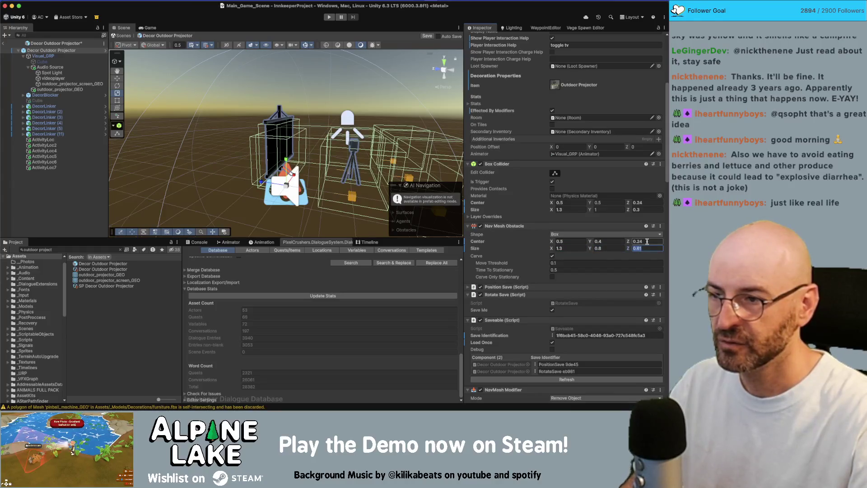
text(0.3)
alt+drag(343, 145, 509, 151)
mouse_move(316, 135)
alt+mouse_down()
mouse_move(199, 194)
mouse_move(297, 163)
alt+mouse_up()
middle_drag(306, 154, 252, 150)
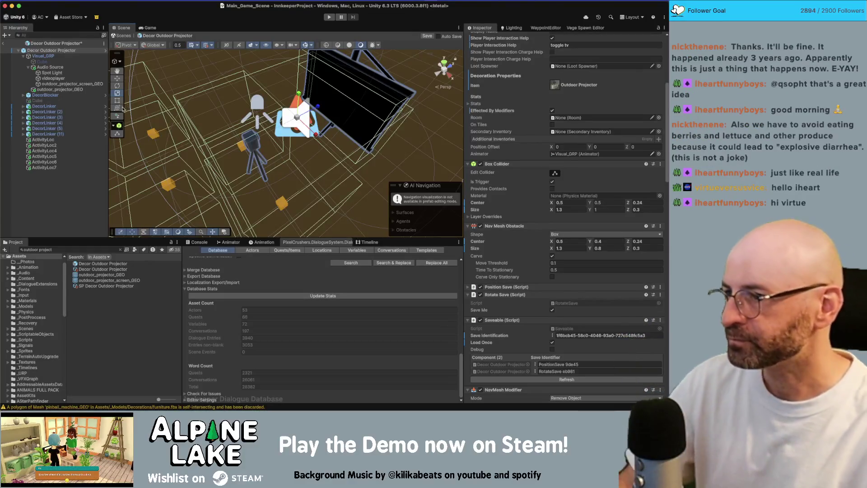
click(67, 184)
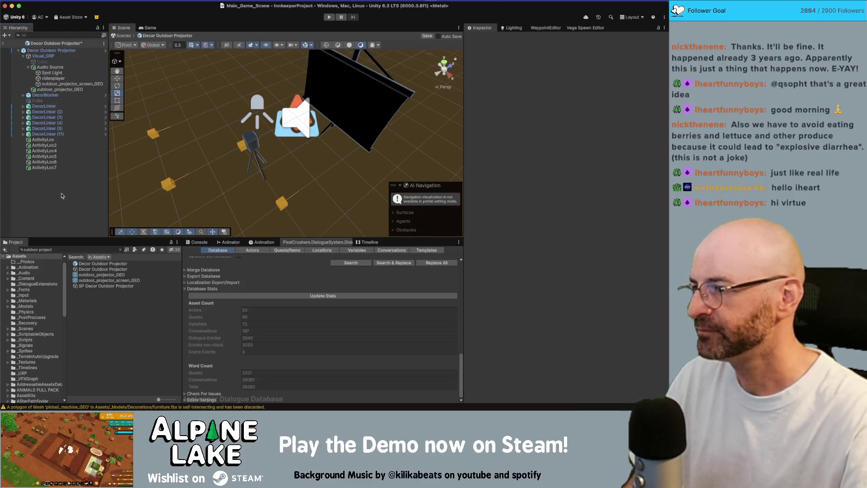
- Create a cube child and strip its Mesh Renderer, Mesh Filter and Box Collider
right_click(63, 195)
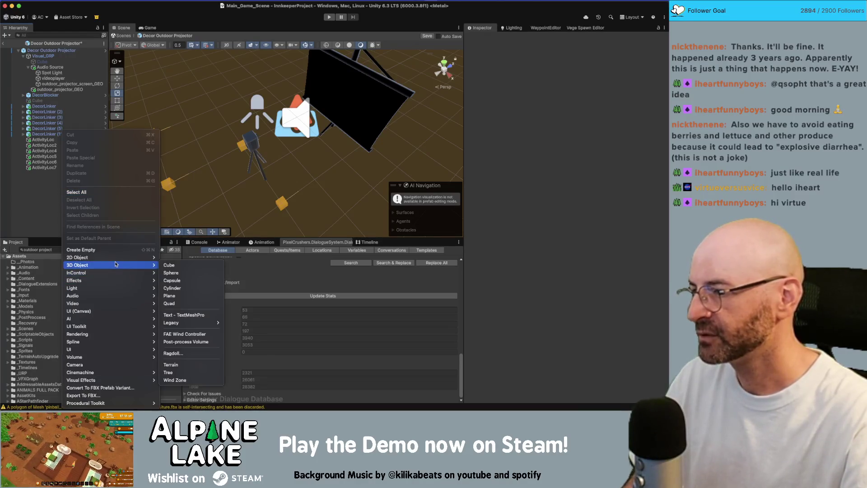
mouse_move(135, 266)
click(182, 268)
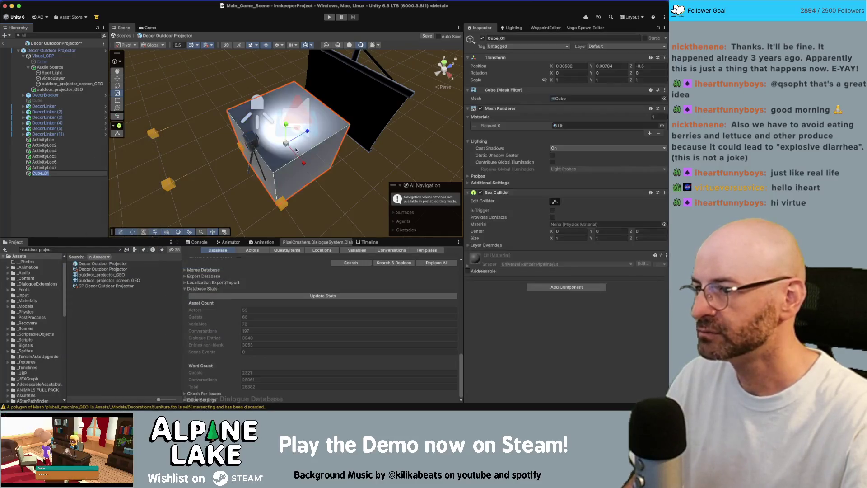
text(w)
click(493, 108)
right_click(503, 108)
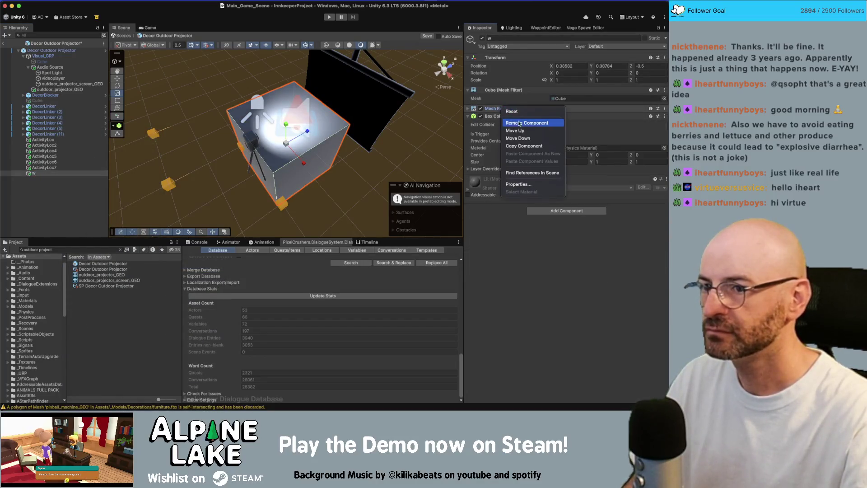
click(521, 124)
right_click(503, 90)
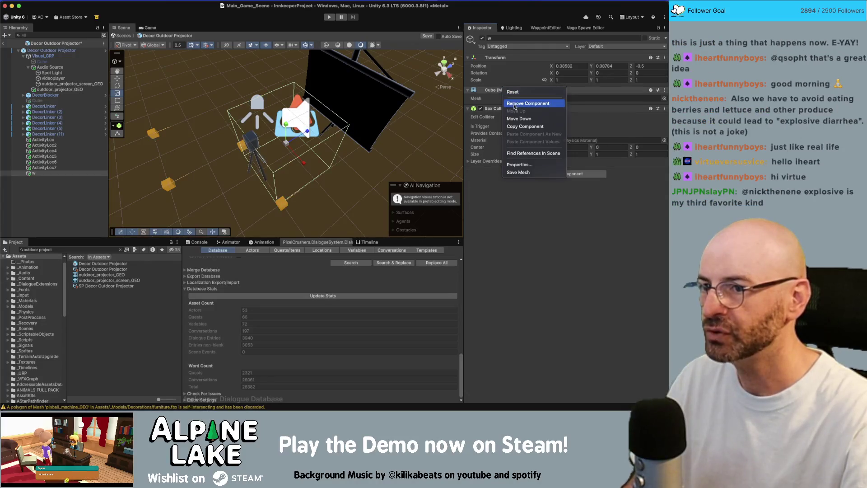
click(511, 105)
right_click(503, 92)
click(510, 105)
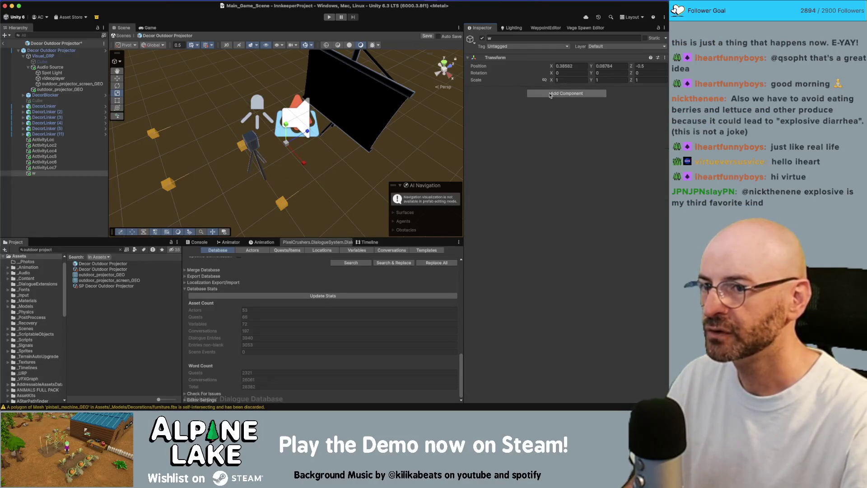
- Add a Nav Mesh Obstacle sized 0.3 × 0.5 × 0.3 with center Y 0.25
click(550, 93)
text(navmesh)
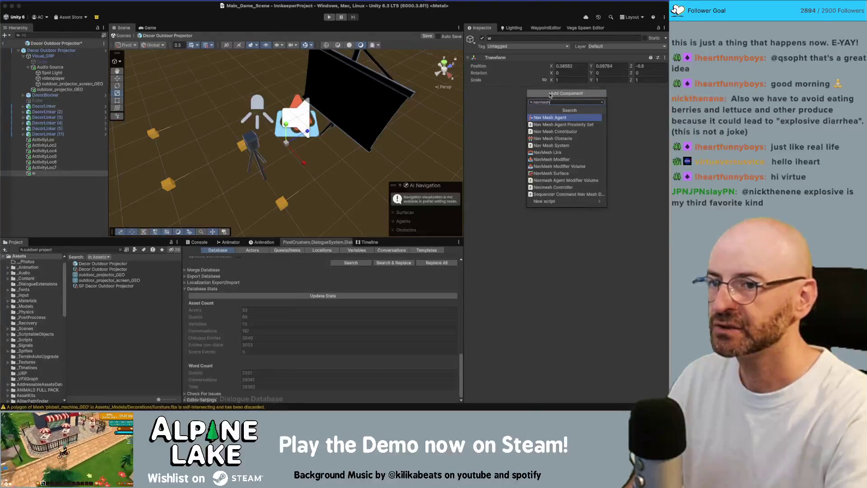
text(ob)
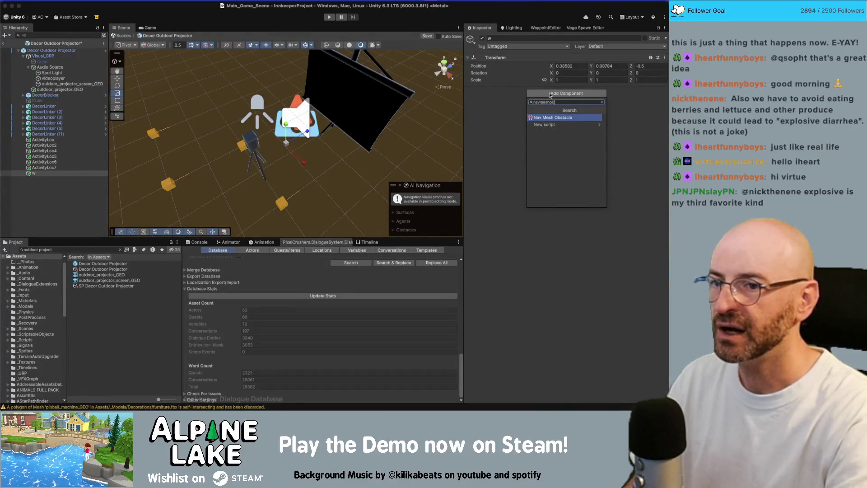
key(Return)
mouse_move(345, 129)
alt+mouse_down()
mouse_move(304, 147)
mouse_move(244, 156)
mouse_move(267, 151)
mouse_move(266, 170)
mouse_move(335, 141)
alt+mouse_up()
text(.3)
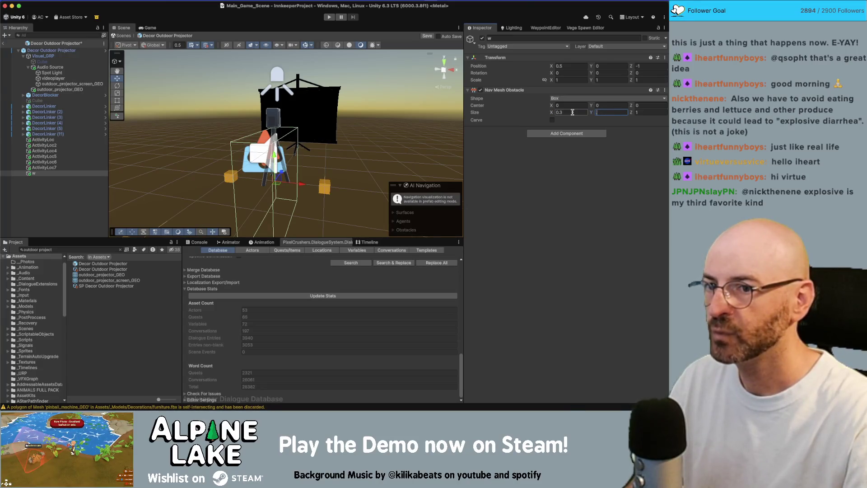
text(.5)
key(Tab)
text(.3)
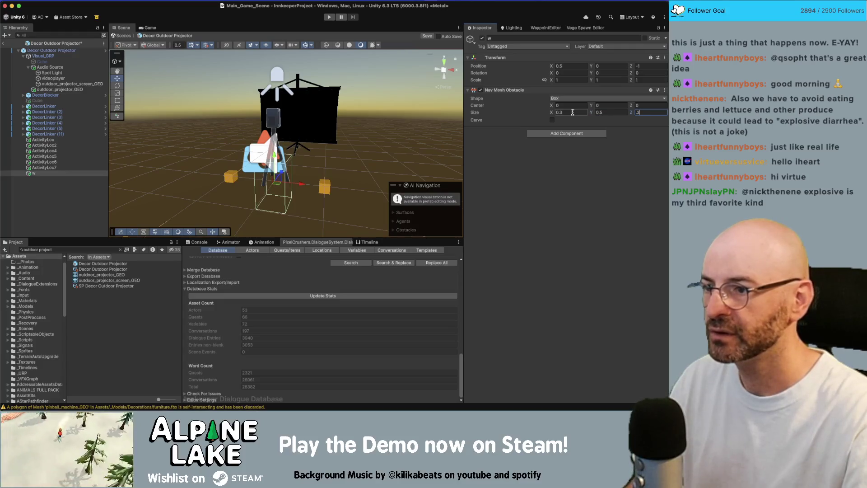
key(Return)
text(.25)
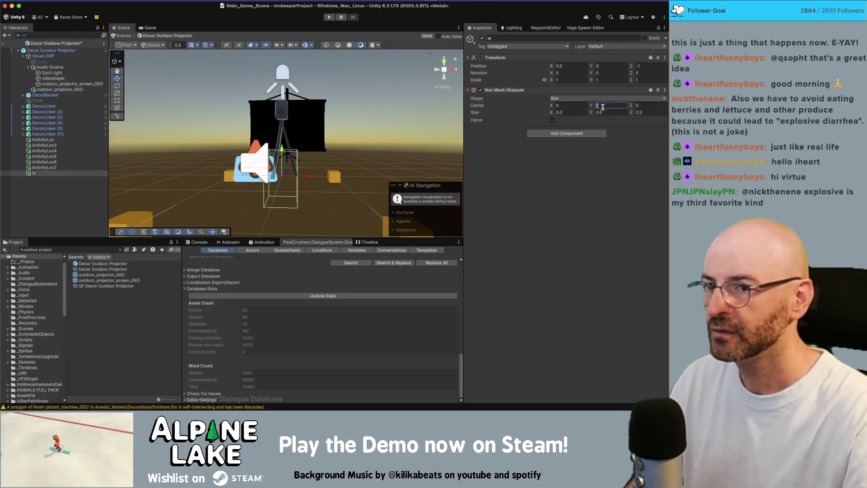
key(Return)
- Make the obstacle carve only when stationary and rename the object navmesh_obstacle
alt+drag(317, 158, 539, 119)
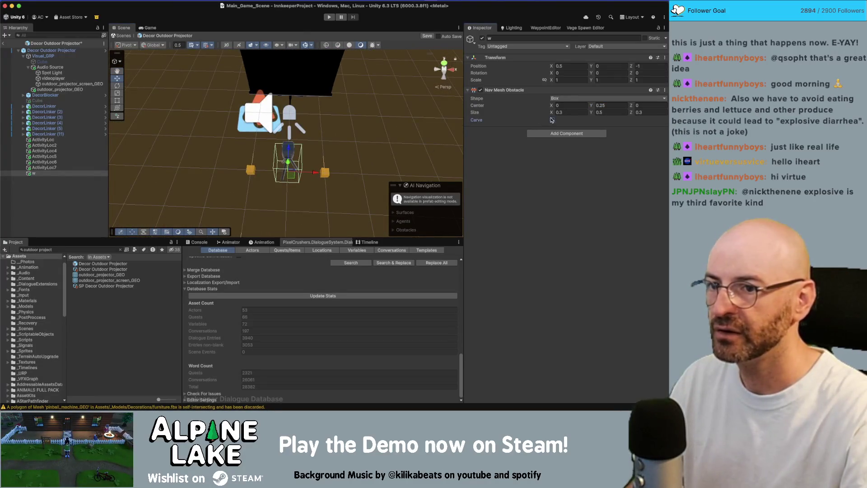
click(552, 120)
mouse_move(447, 136)
alt+mouse_down()
mouse_move(472, 131)
mouse_move(420, 116)
mouse_move(330, 111)
alt+mouse_up()
click(553, 141)
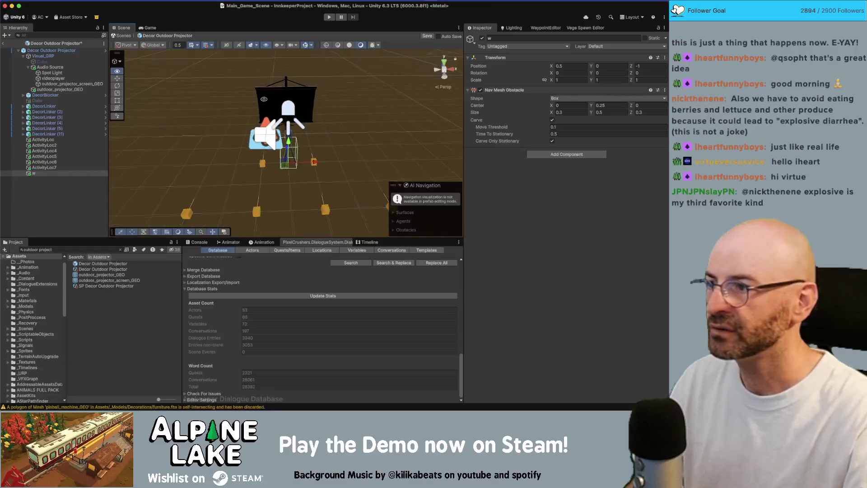
click(55, 174)
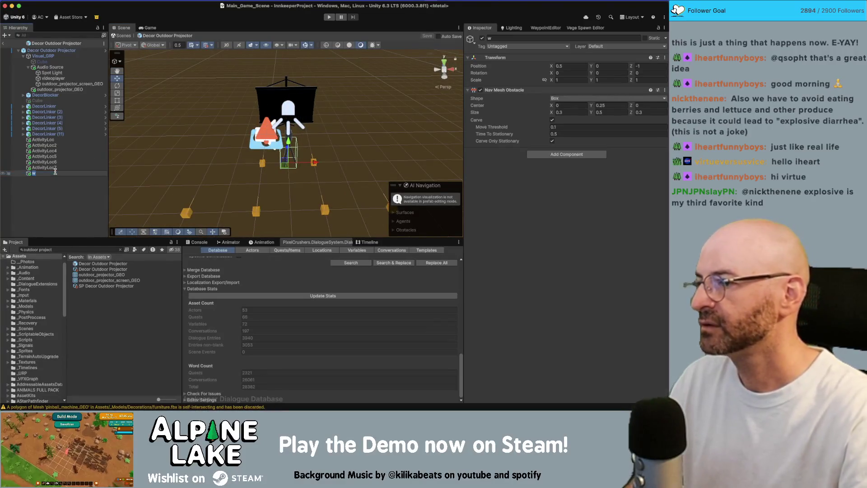
text(navmesh_obstacle)
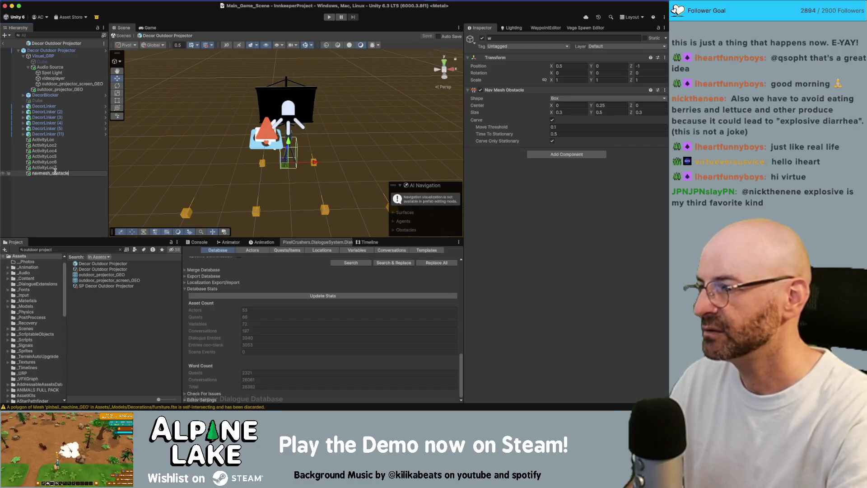
key(Return)
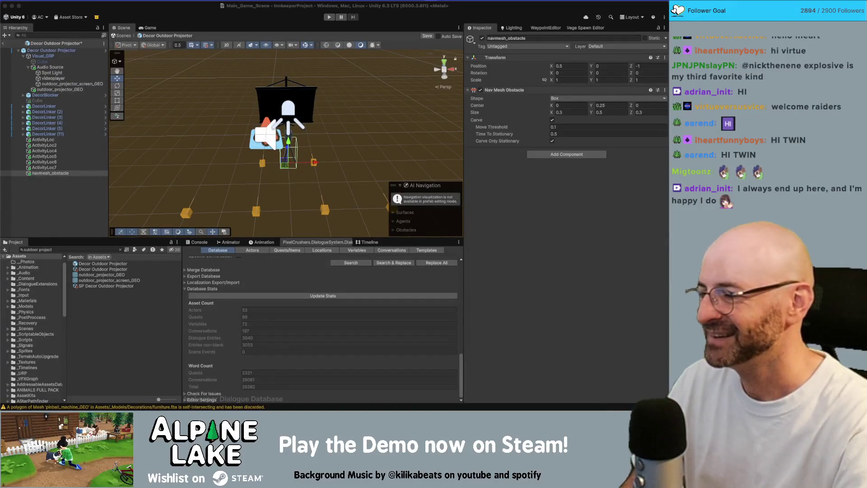
- Switch from Unity to the Chrome window showing the Bear Defence Situation Steam page
click(178, 12)
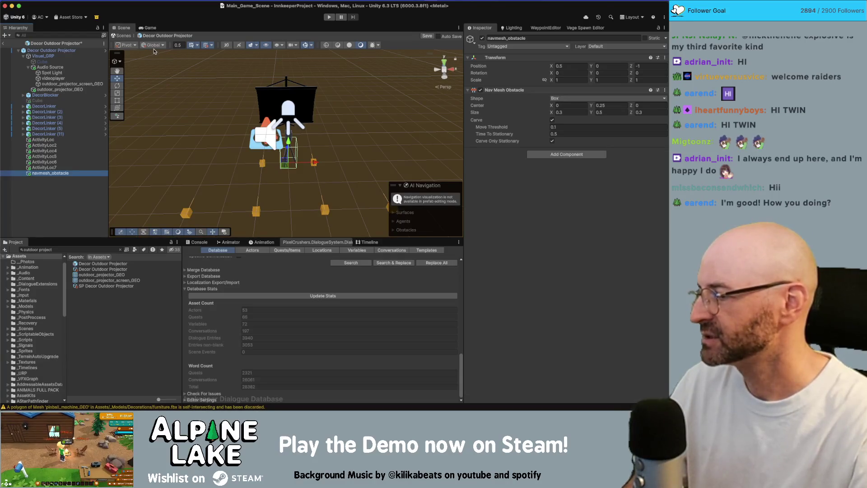
key(super+Tab)
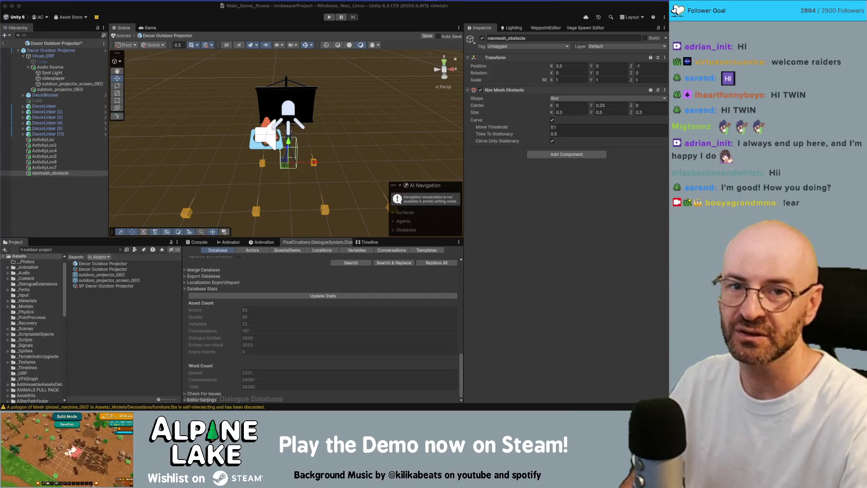
key(super+Tab)
key(ctrl+Tab)
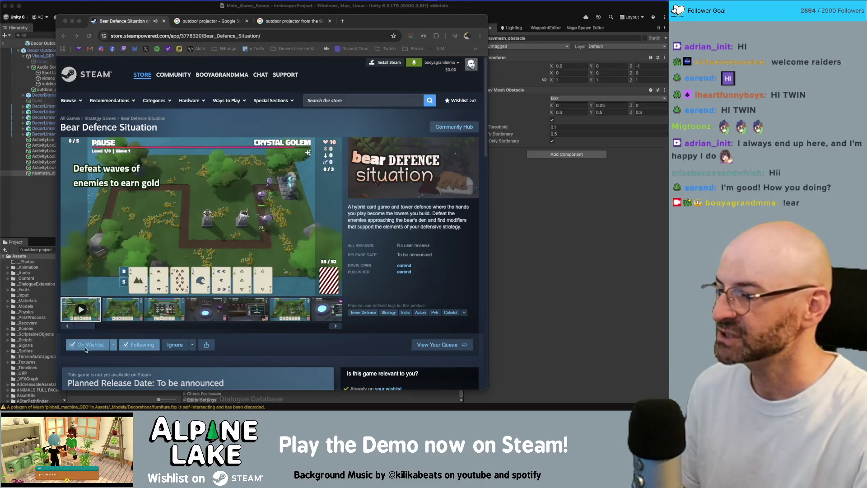
click(264, 336)
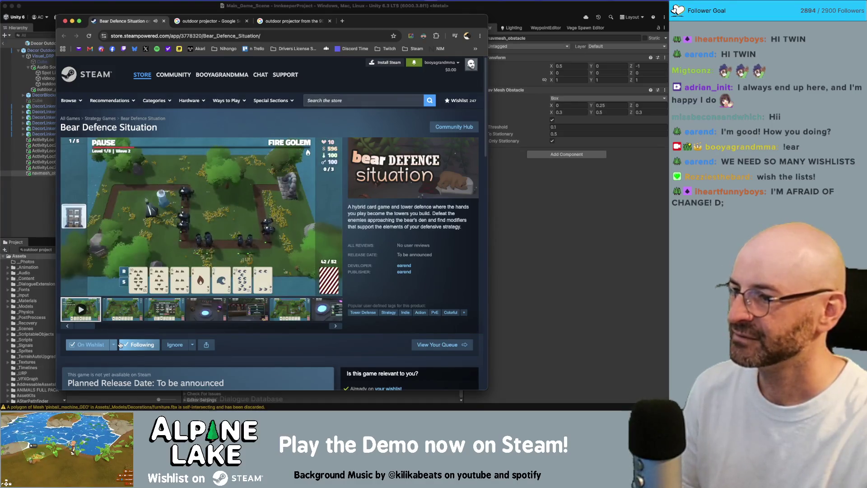
click(114, 345)
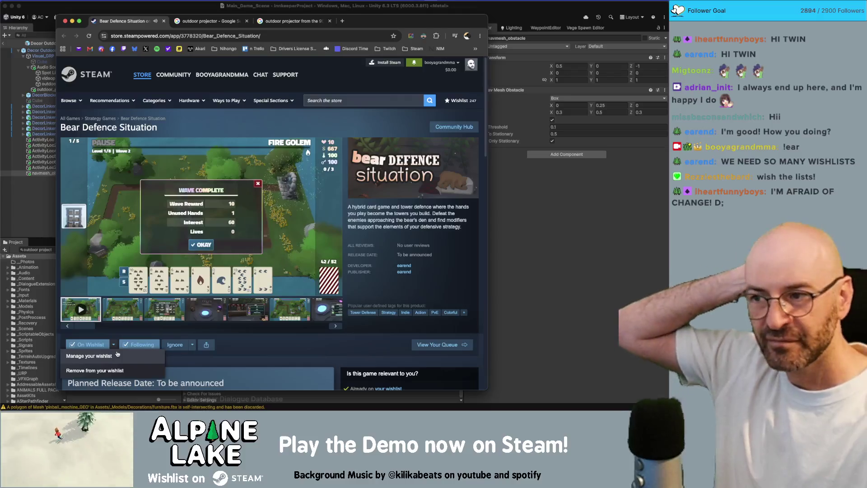
click(119, 346)
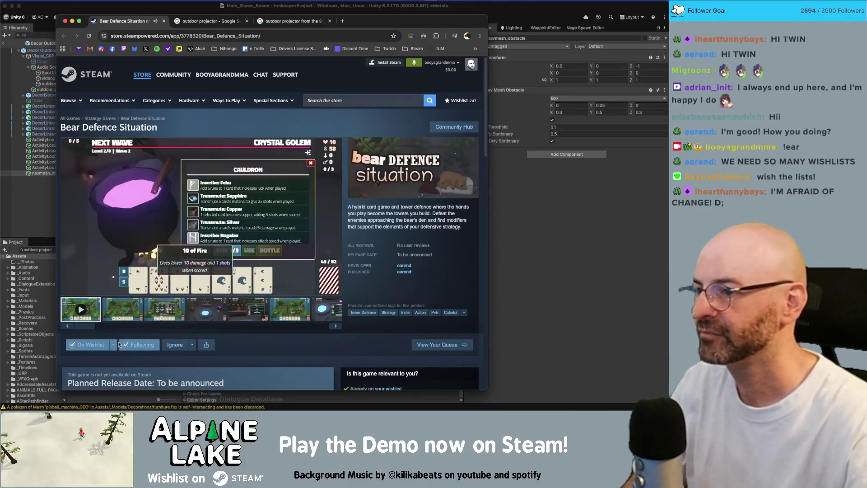
click(117, 346)
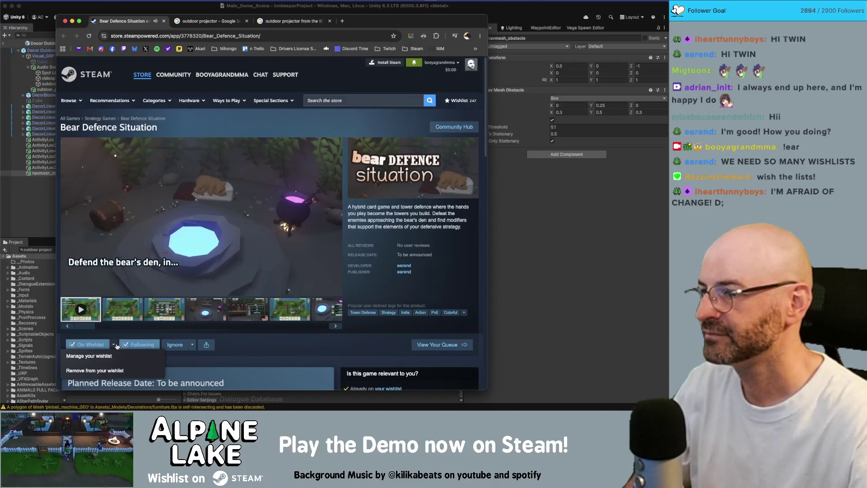
click(117, 345)
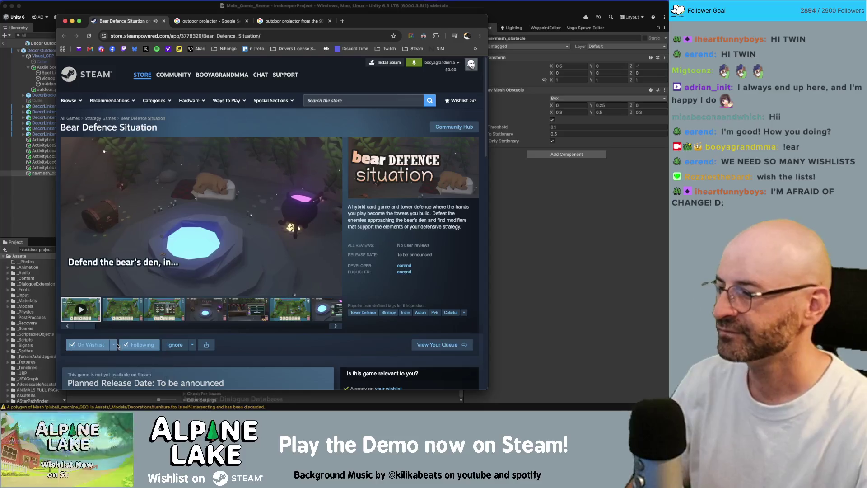
click(116, 345)
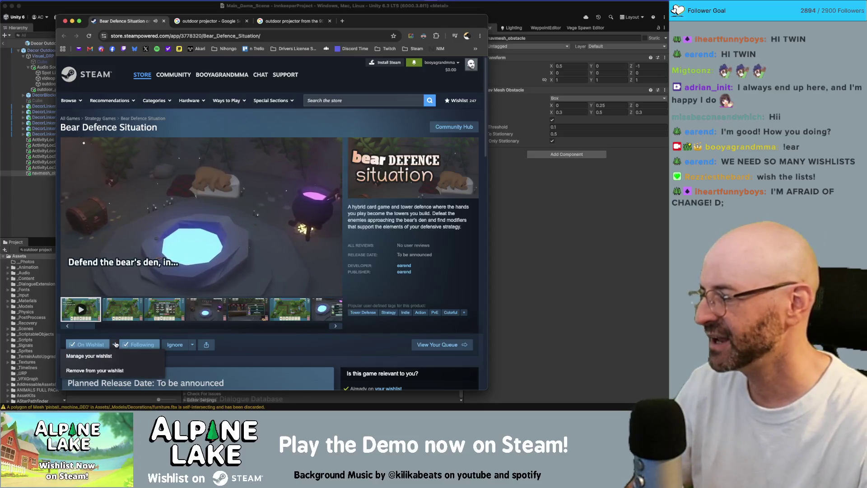
click(116, 345)
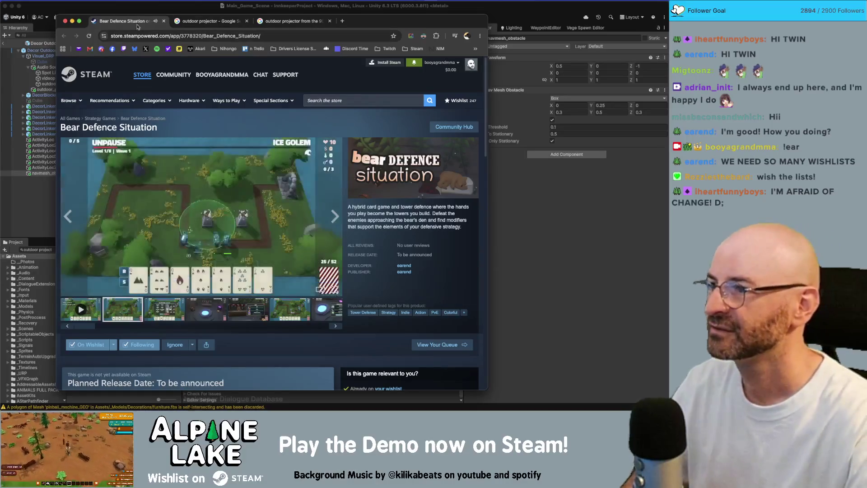
- Close the Steam tab, dismiss search suggestions, and return to Unity's projector prefab
key(super+w)
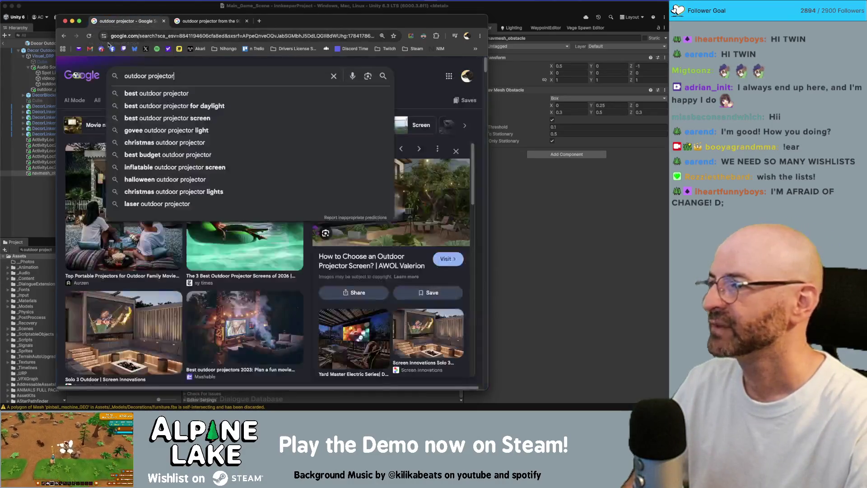
key(Escape)
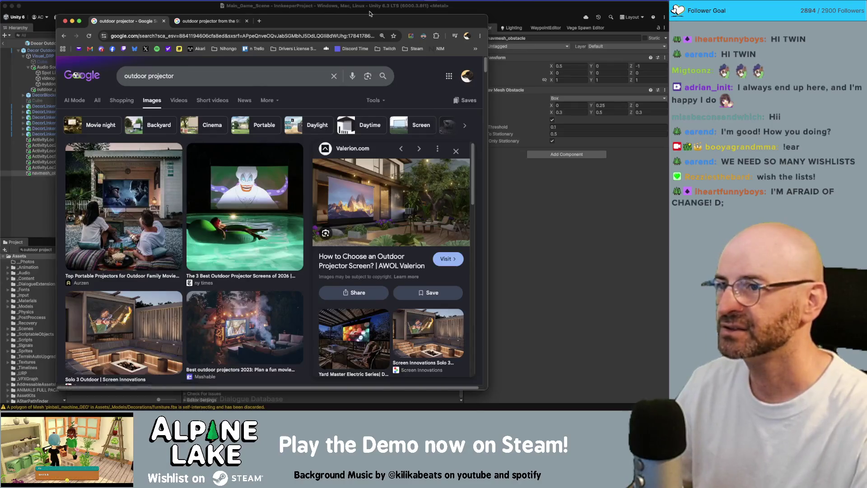
key(super+Tab)
mouse_move(332, 130)
alt+mouse_down()
mouse_move(269, 130)
mouse_move(334, 157)
mouse_move(302, 180)
mouse_move(325, 190)
alt+mouse_up()
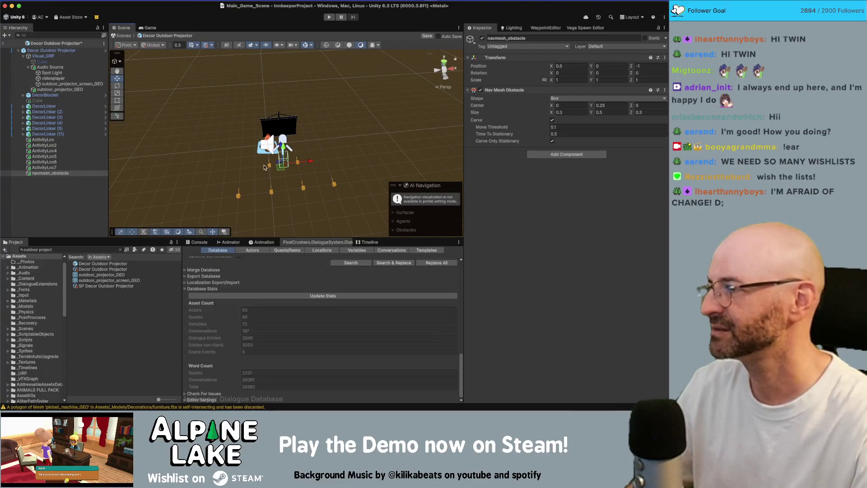
- Select the Decor Outdoor Projector item asset to show its data in the Inspector
alt+drag(239, 161, 335, 155)
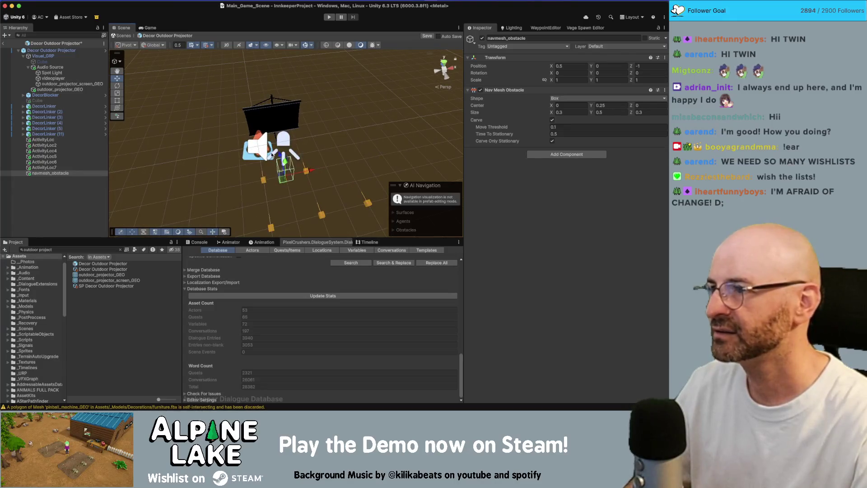
mouse_move(273, 156)
alt+mouse_down()
mouse_move(378, 136)
mouse_move(228, 131)
alt+mouse_up()
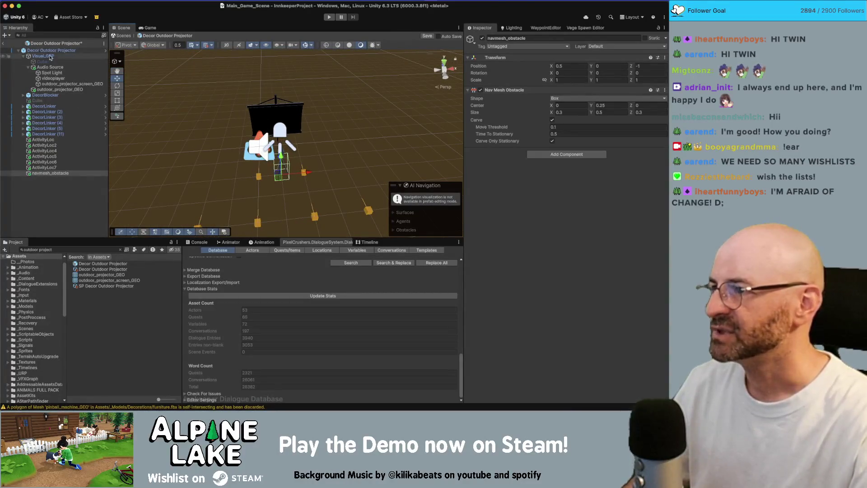
click(28, 67)
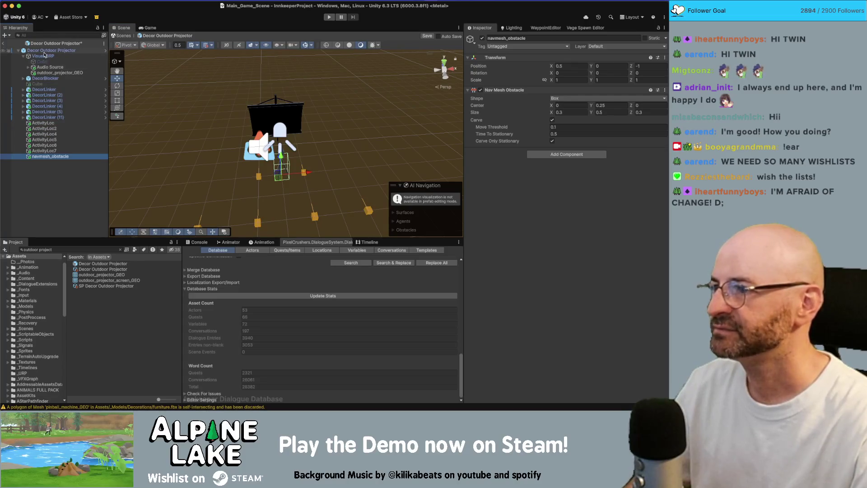
click(104, 270)
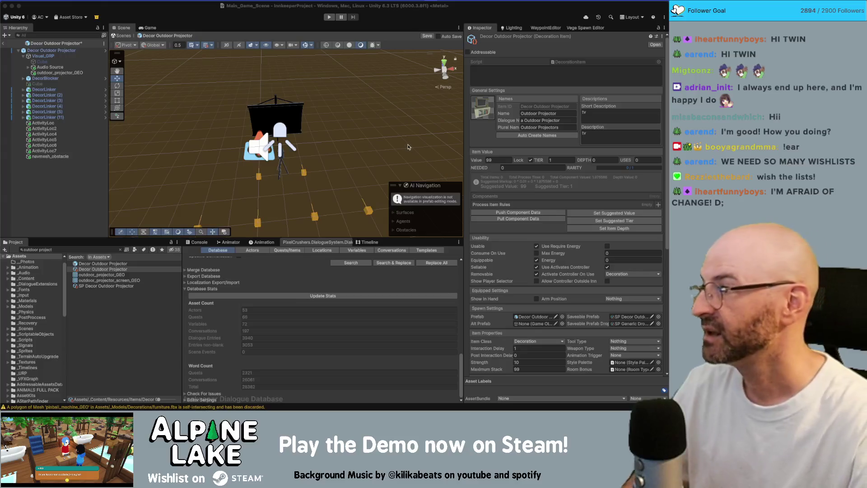
- Name the item 'outdoor projector', auto-create its dialogue and plural names, and clear the description
click(559, 115)
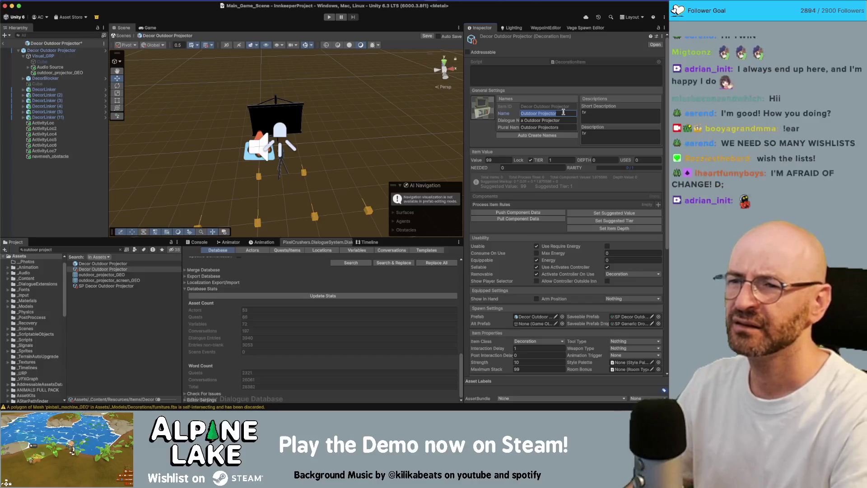
text(doo)
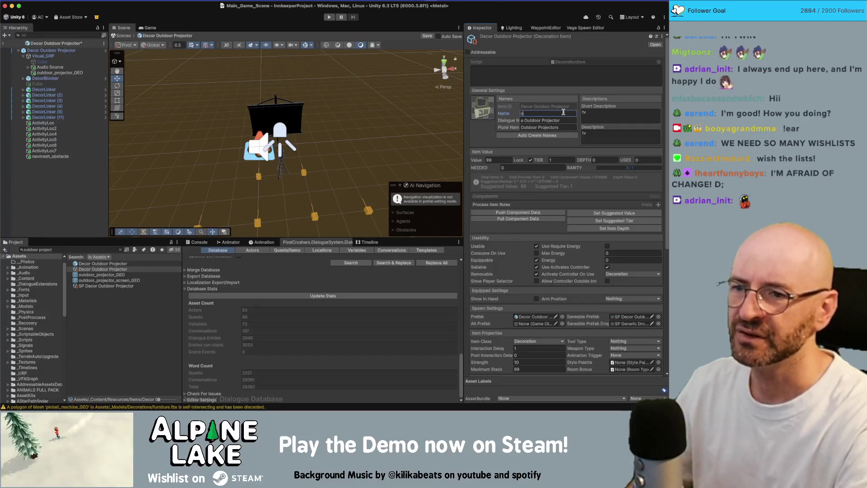
text(r projector)
click(563, 135)
click(592, 134)
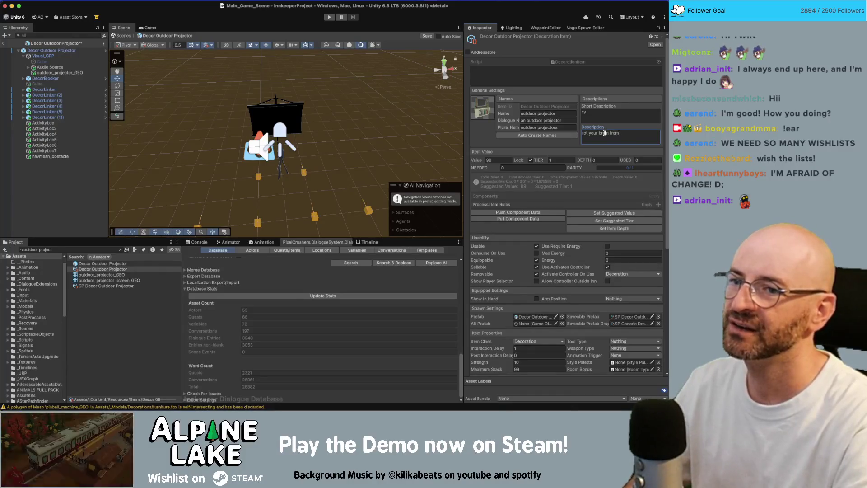
key(super+a)
key(BackSpace)
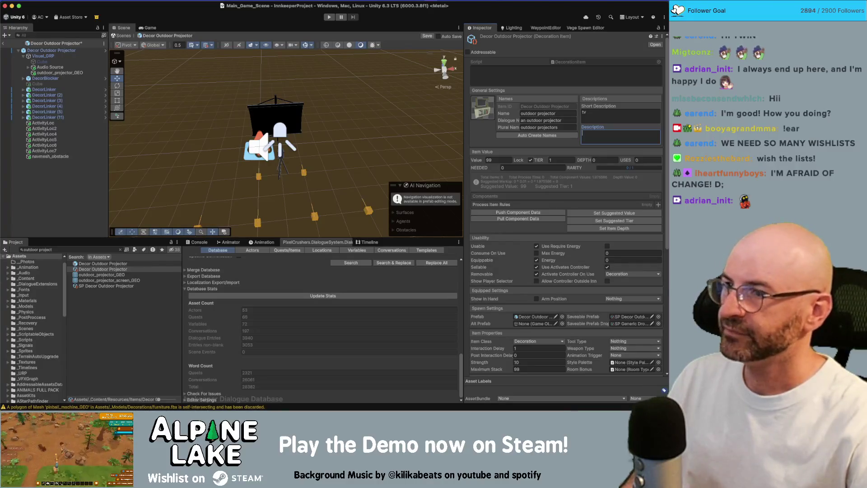
right_drag(345, 82, 271, 79)
- Enable the DecorBlocker's Cube child and frame the view on it
click(66, 84)
click(482, 38)
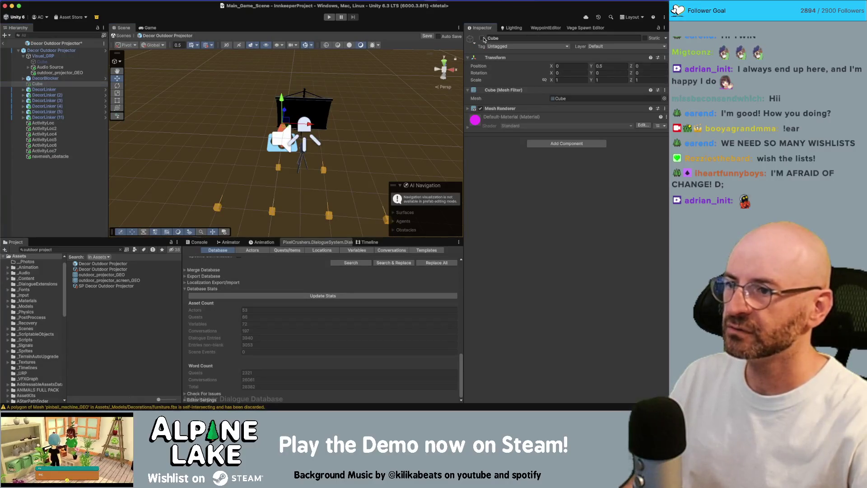
key(f)
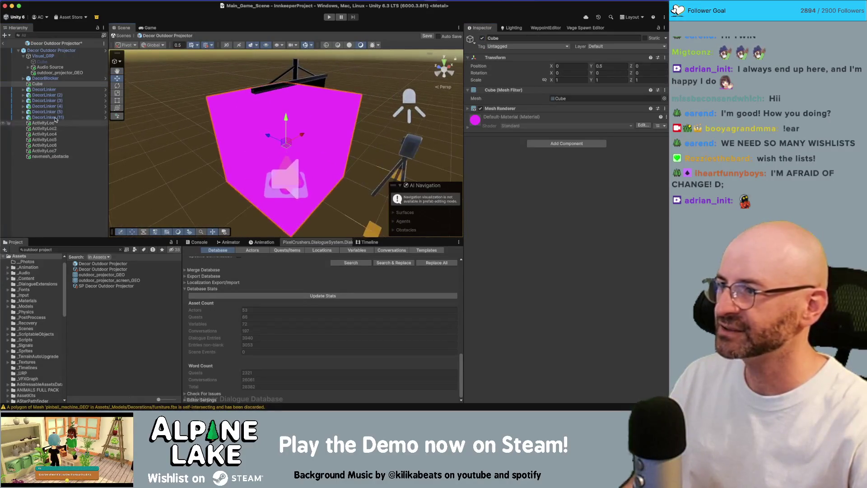
click(45, 78)
click(59, 85)
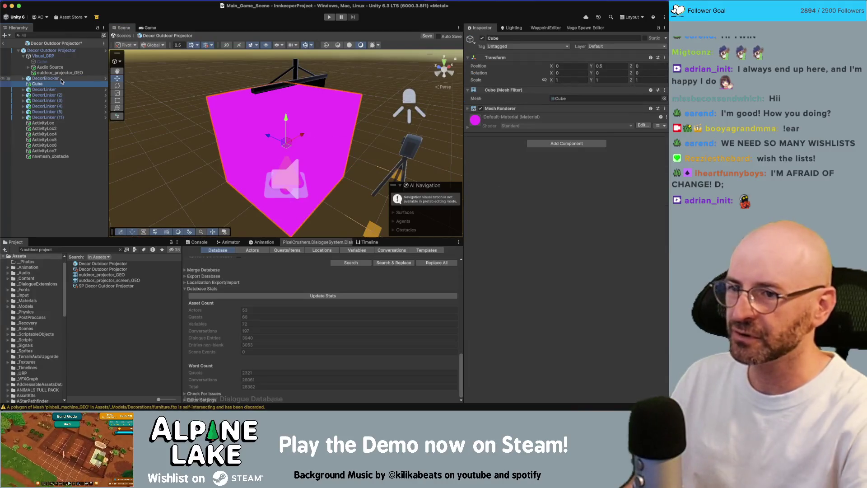
key(Delete)
key(cmd+z)
key(cmd+z)
key(cmd+z)
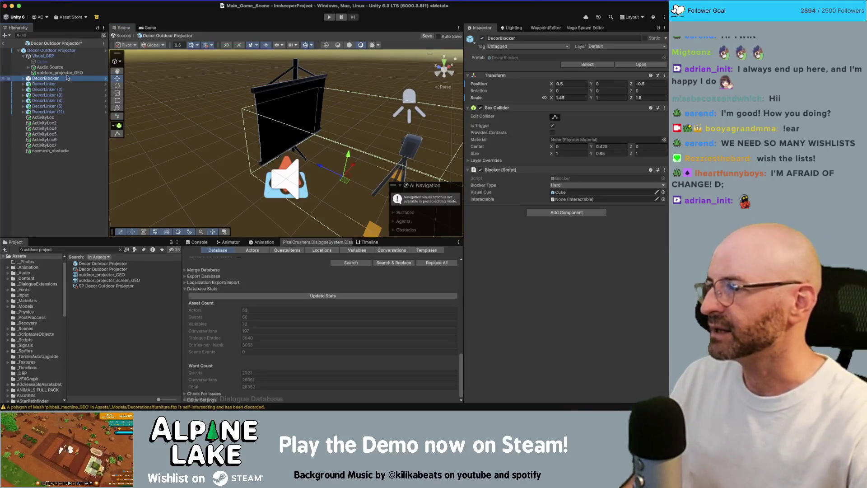
- Step through the Audio Source, ActivityLoc children and navmesh_obstacle, then save the prefab
click(75, 67)
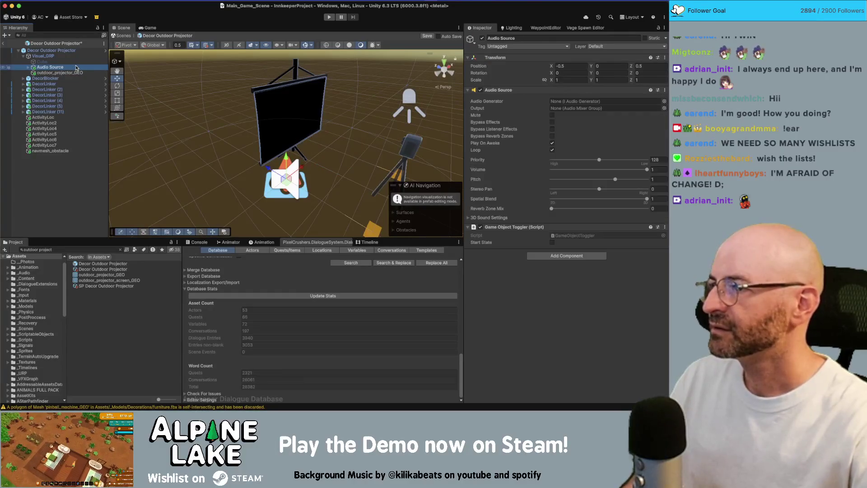
key(Left)
key(Down)
key(Down)
key(Down)
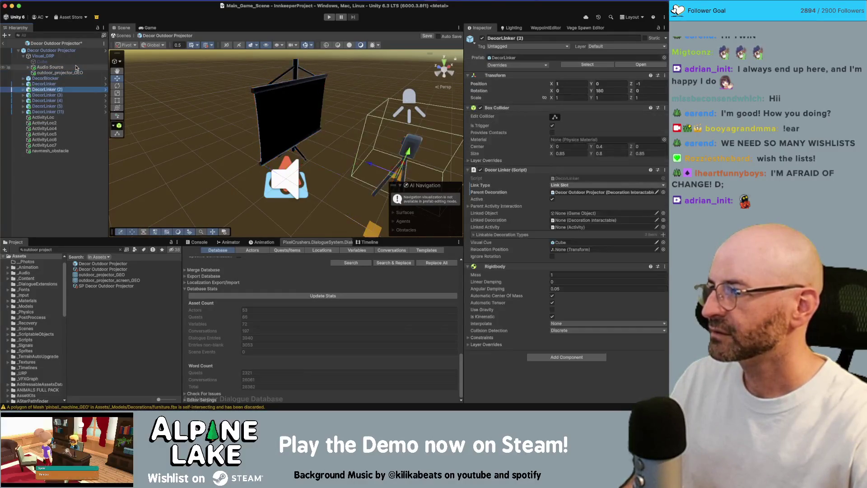
key(Down)
key(Down)
key(Down)
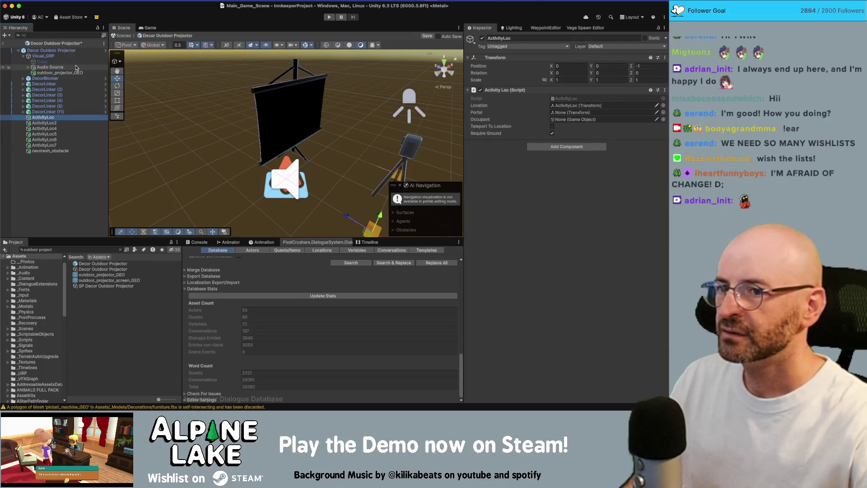
key(Down)
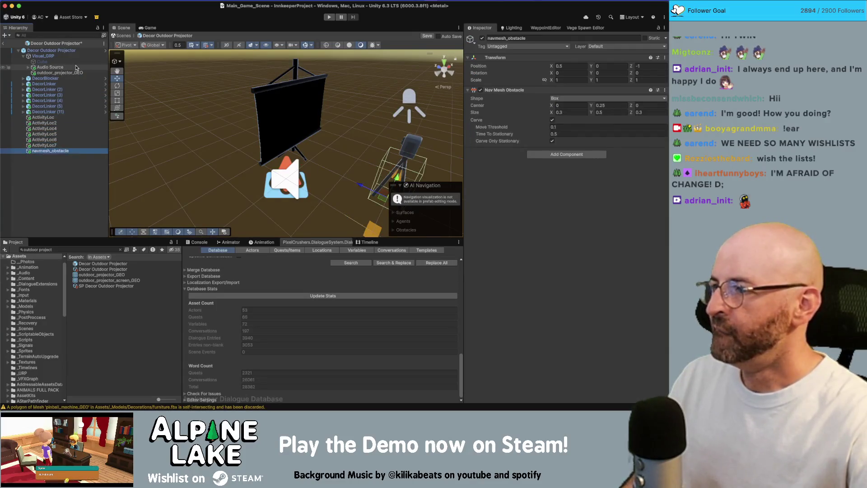
key(ctrl+s)
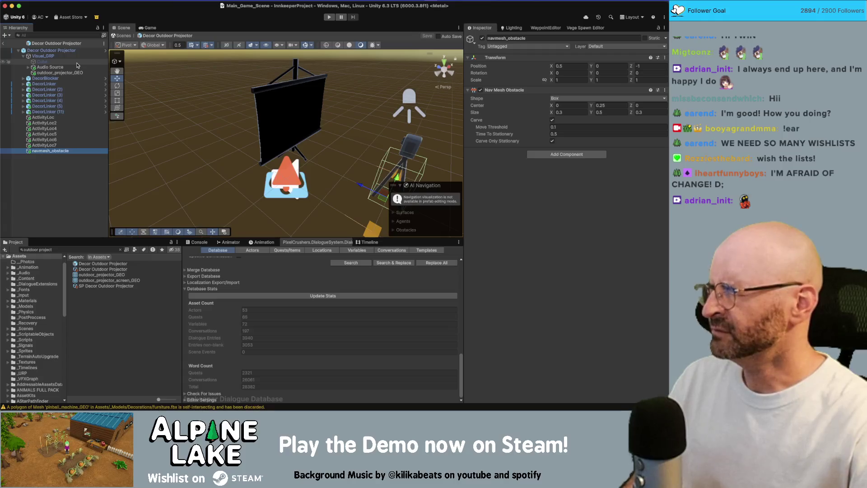
- Exit Prefab Mode, save the scene, show the Console, enter Play mode and select the projector asset
click(5, 44)
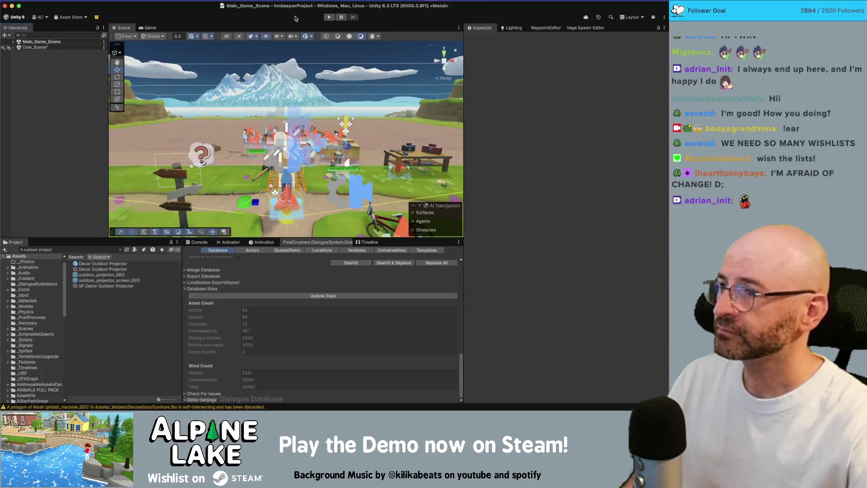
key(ctrl+s)
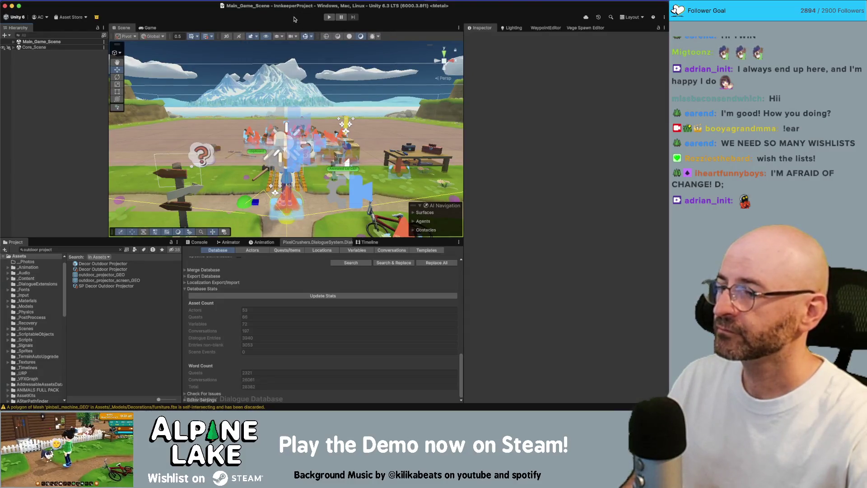
click(199, 243)
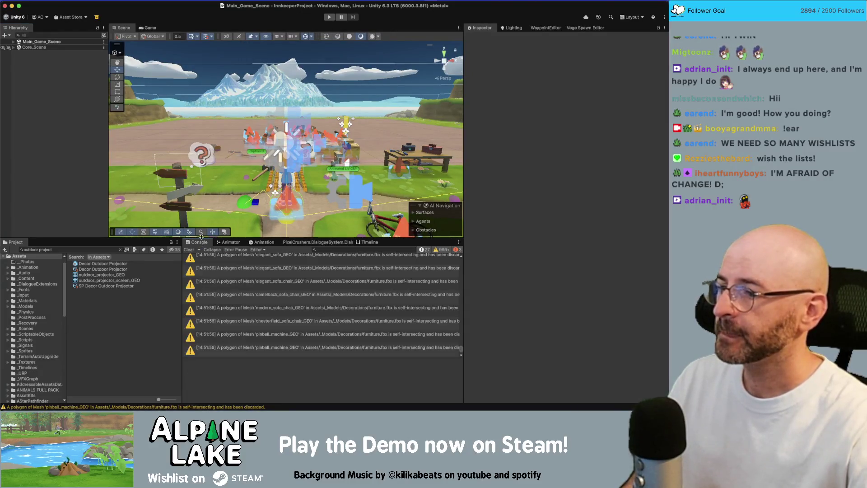
click(328, 17)
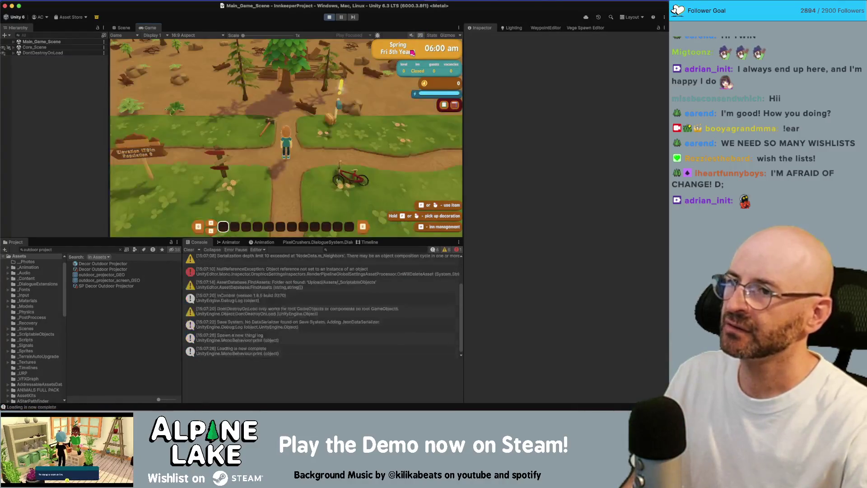
click(116, 269)
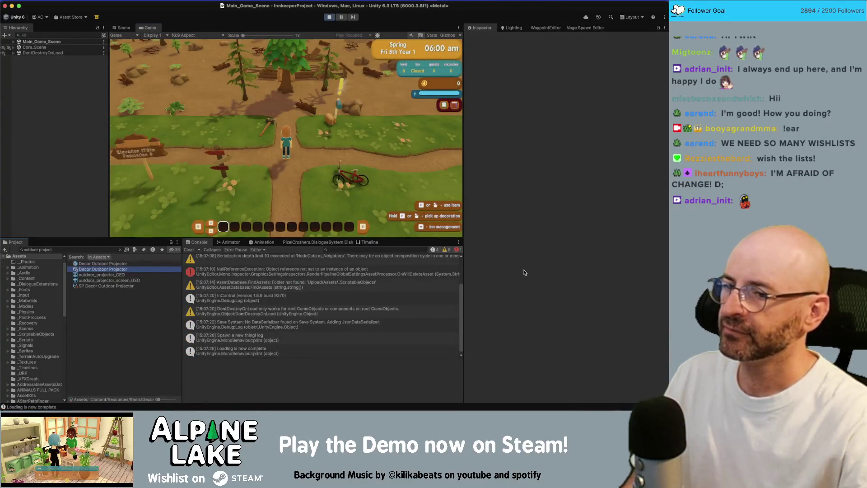
scroll(528, 298, down, 10)
- Give the player an outdoor projector, place it on the ground and switch its screen on
click(557, 358)
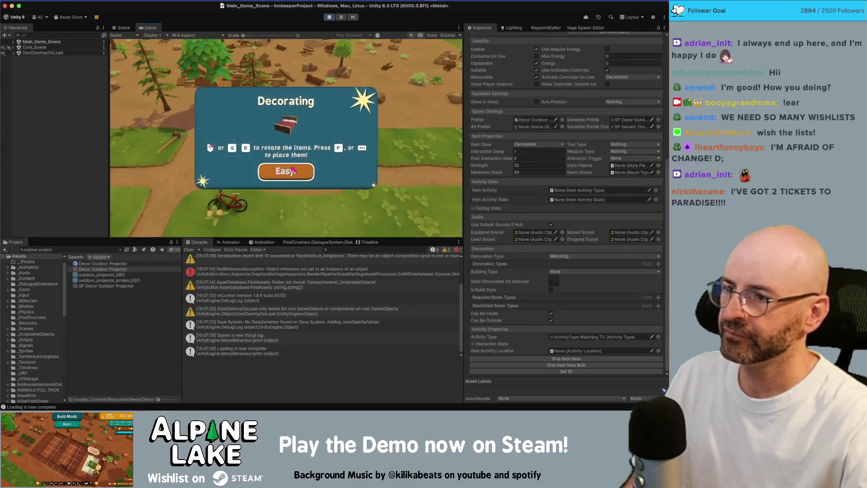
click(286, 172)
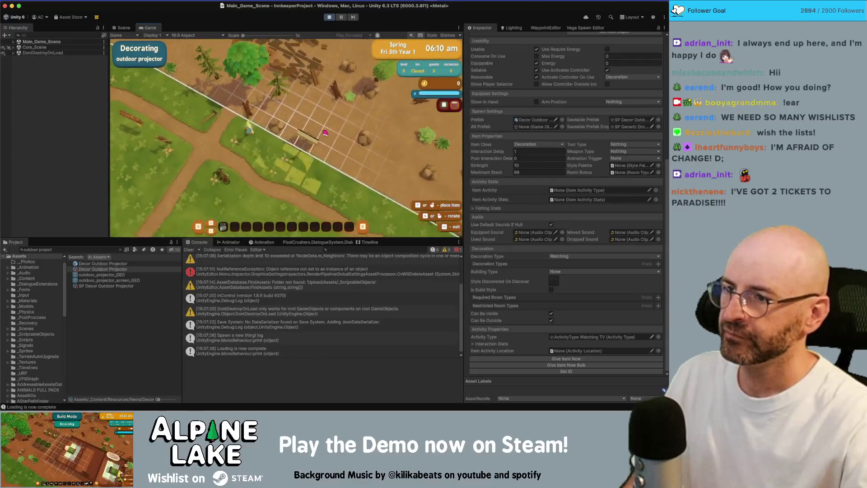
click(319, 138)
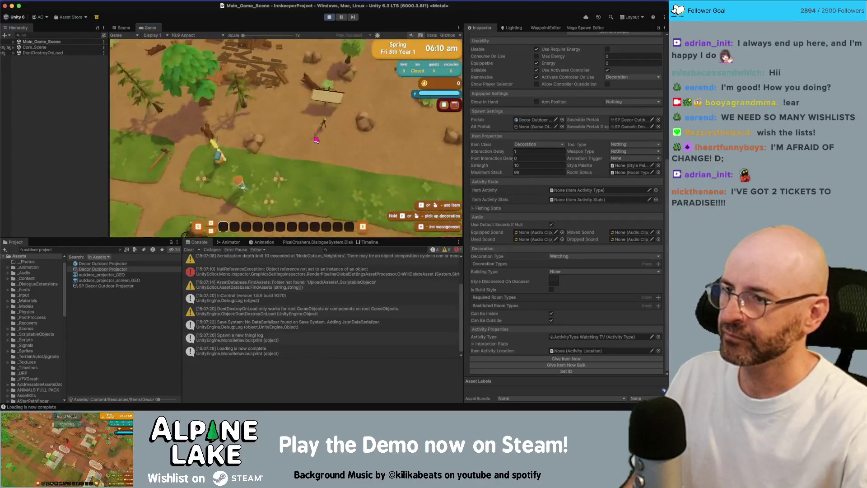
key(w)
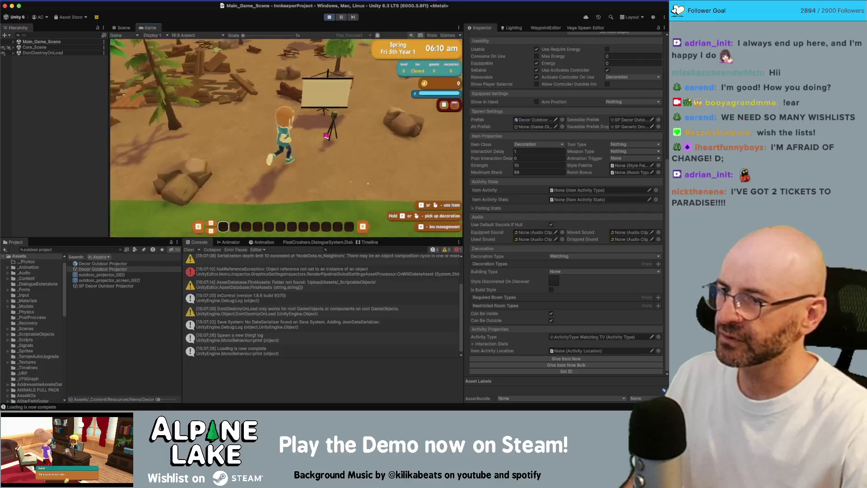
key(w)
click(345, 138)
- Walk the character around the placed projector to view it from different angles
key(a)
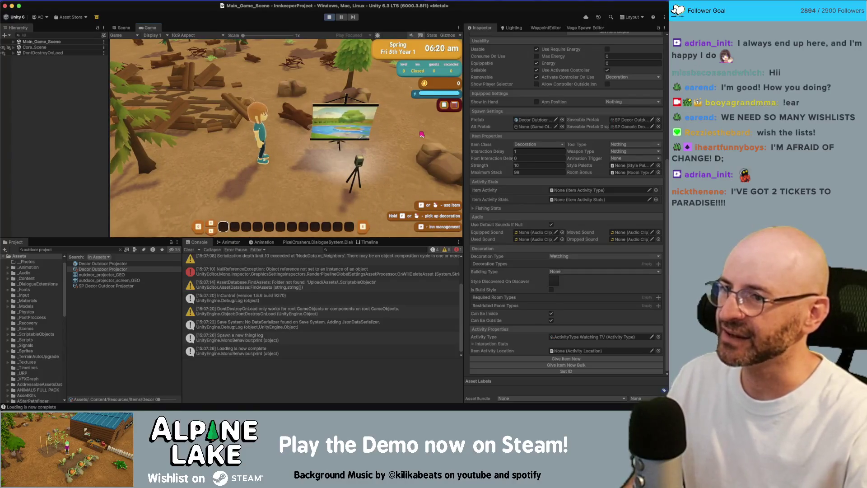
key(a)
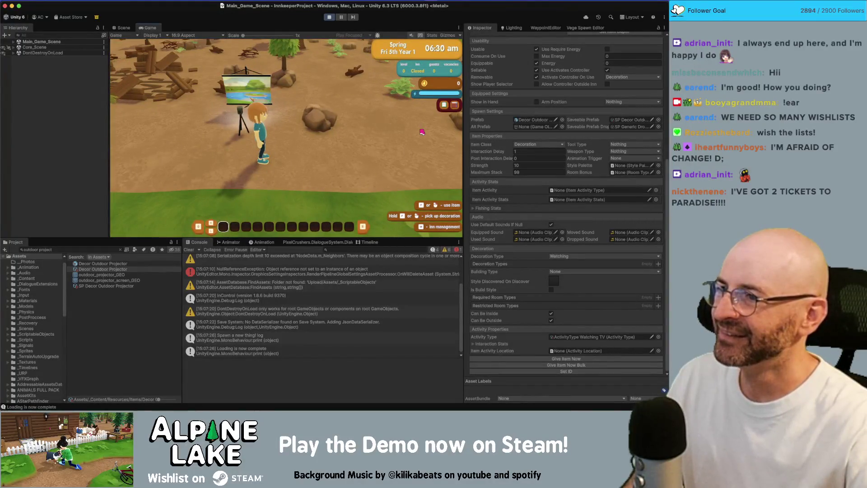
key(w)
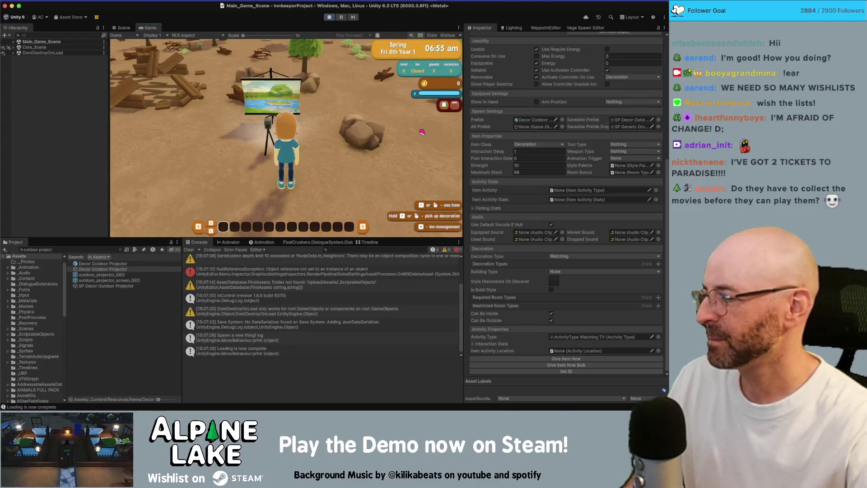
key(d)
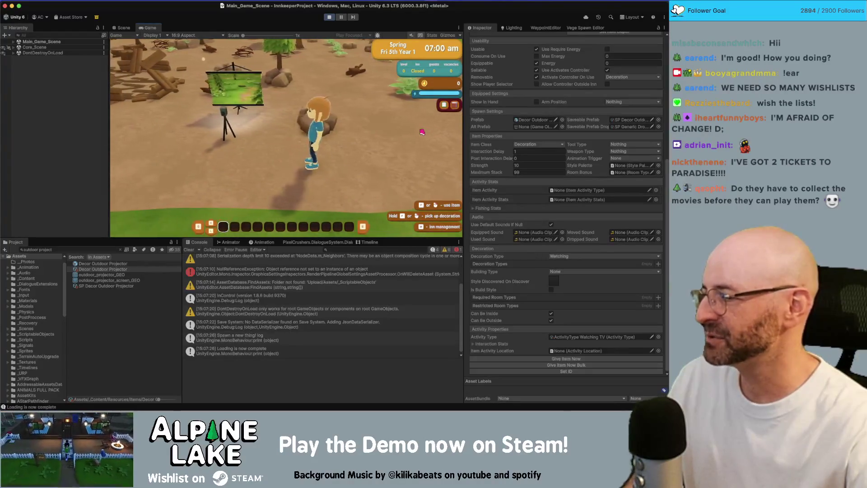
key(d)
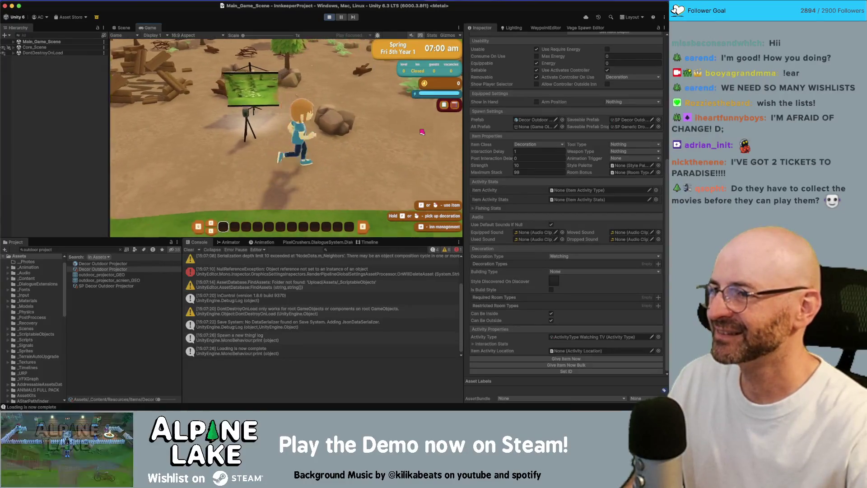
key(a)
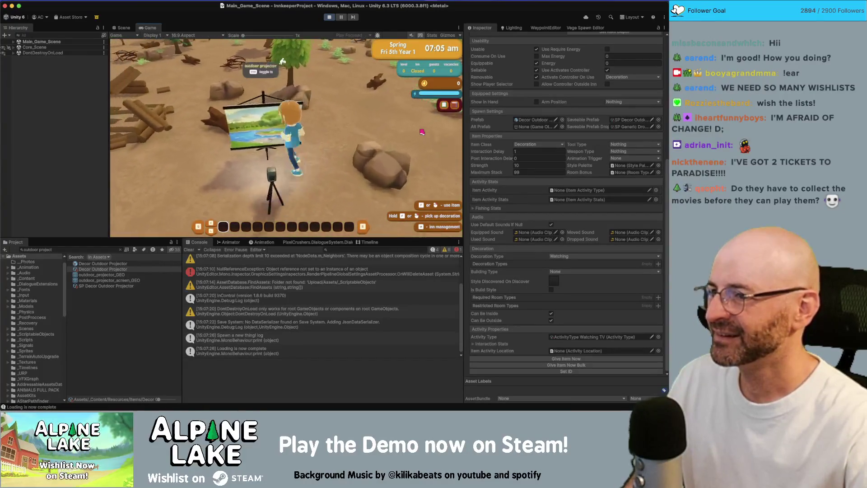
key(s)
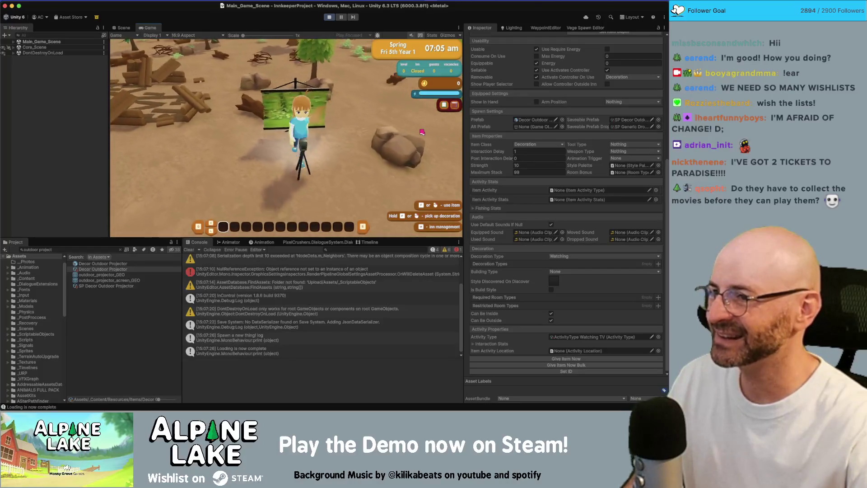
key(w)
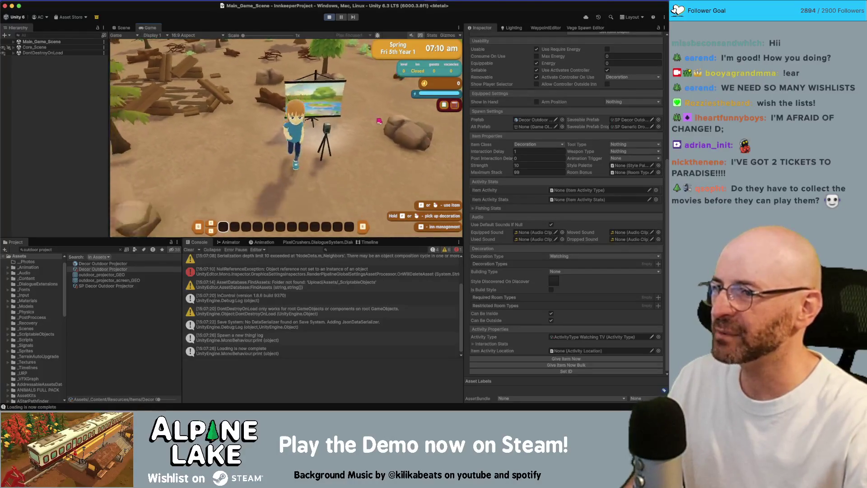
key(w)
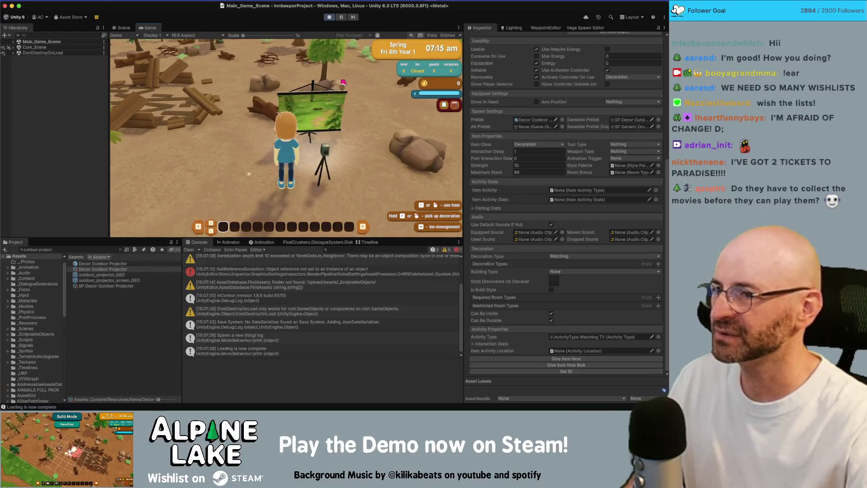
key(a)
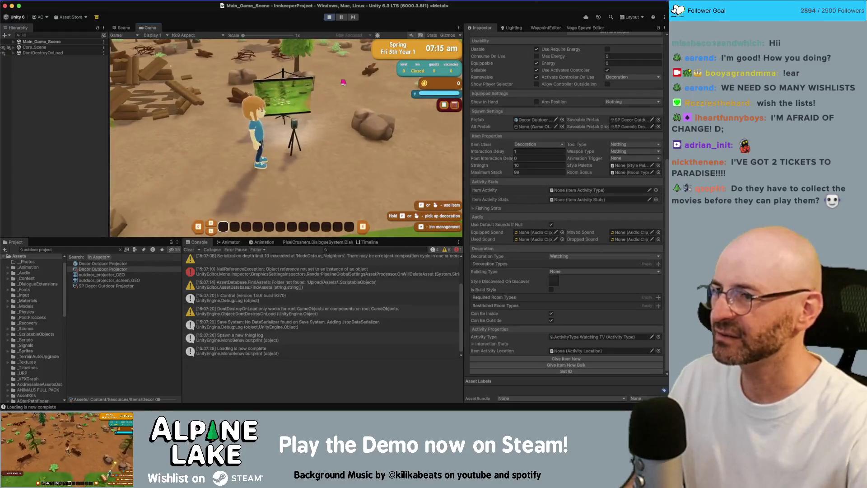
key(d)
key(w)
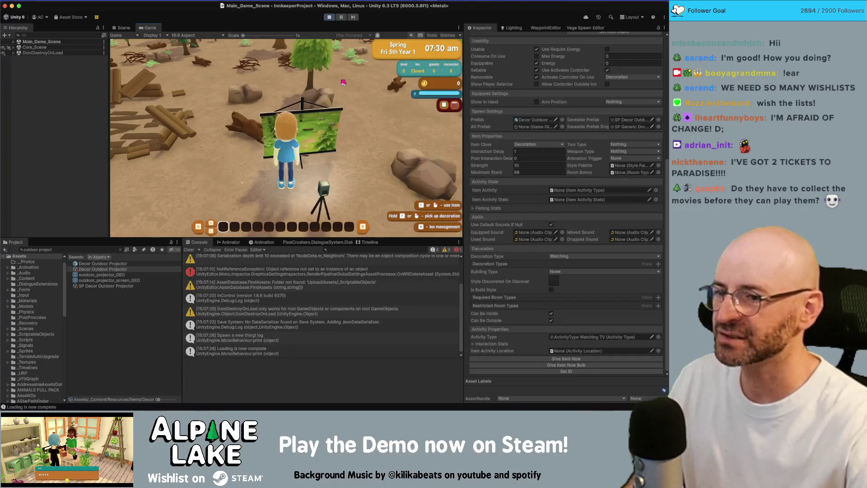
scroll(565, 203, up, 10)
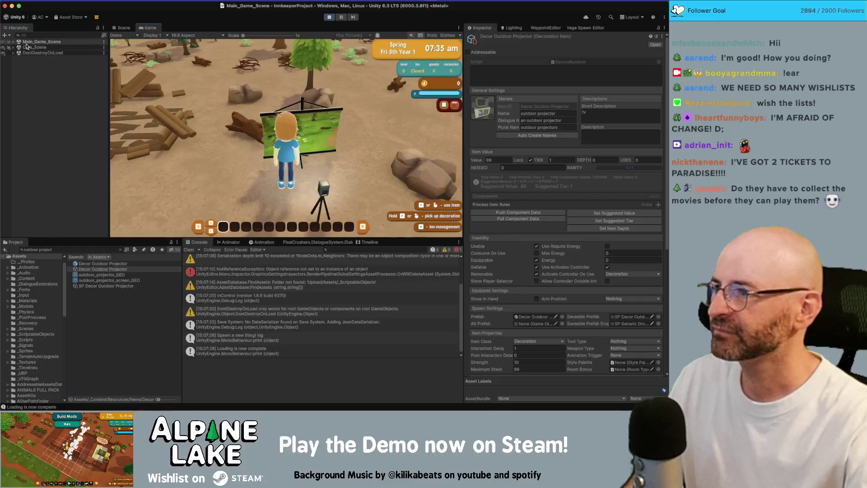
- Inspect the placed Decor Outdoor Projector(Clone) and open its empty charge help prompt field
click(28, 42)
key(Right)
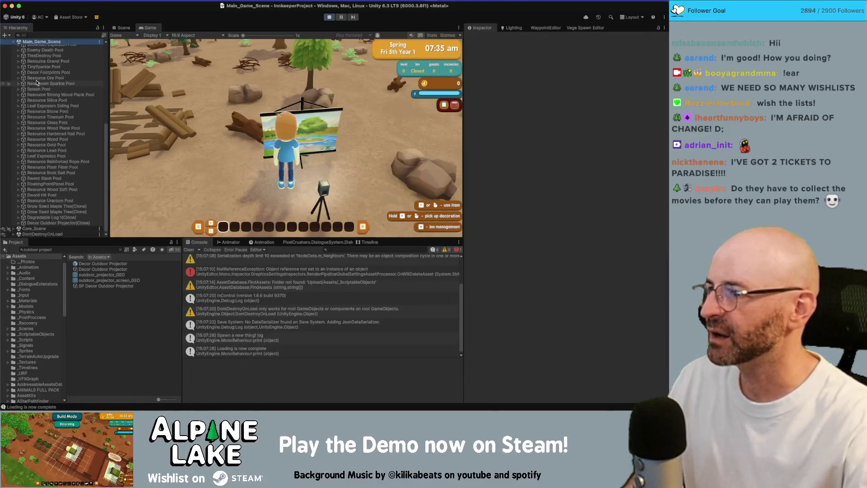
click(58, 223)
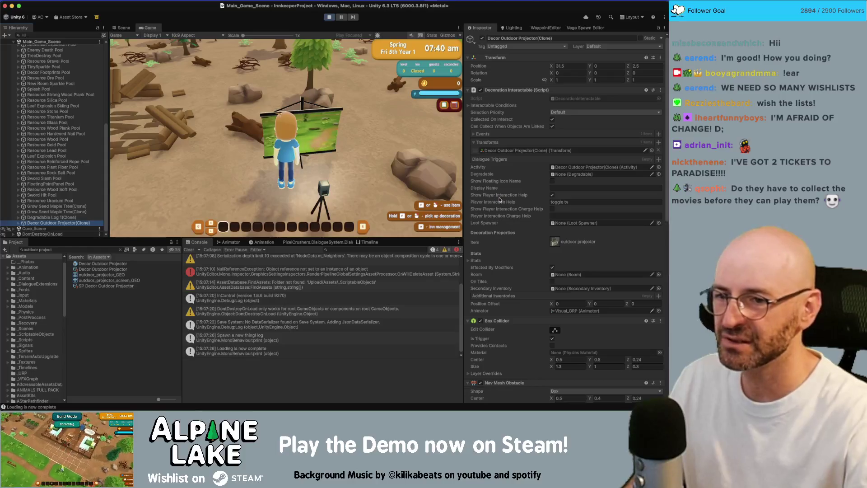
scroll(527, 290, down, 15)
scroll(526, 290, down, 1)
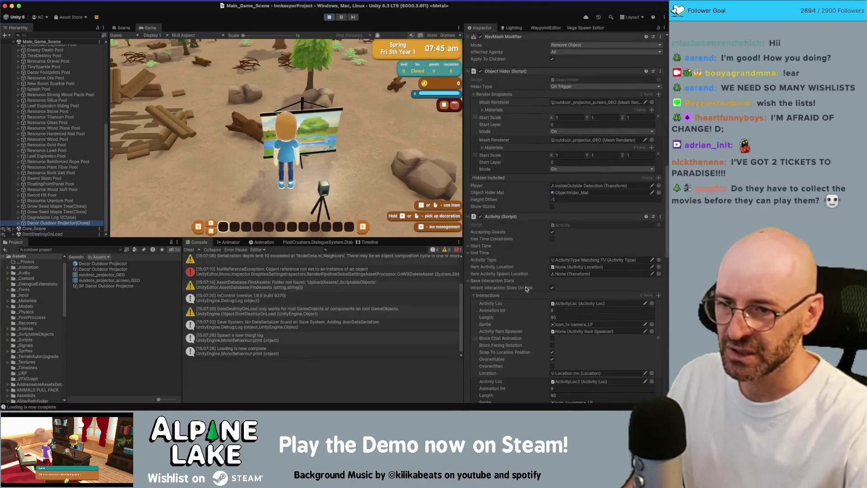
click(474, 295)
scroll(513, 319, down, 3)
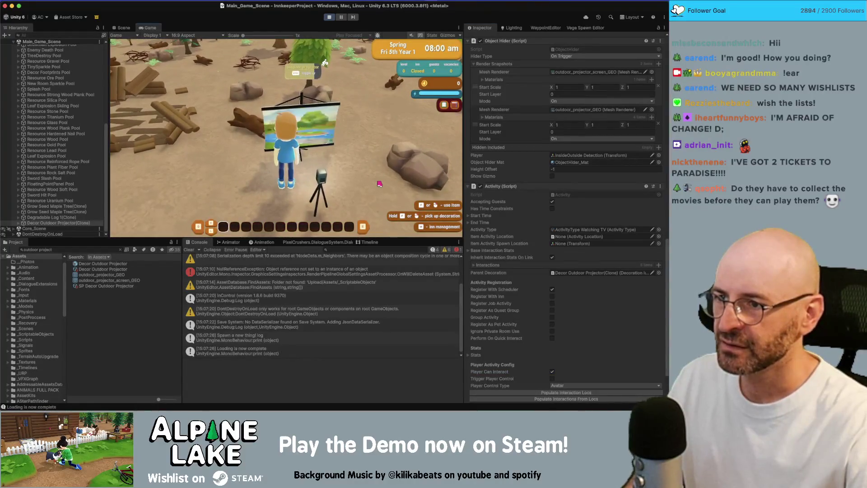
key(2)
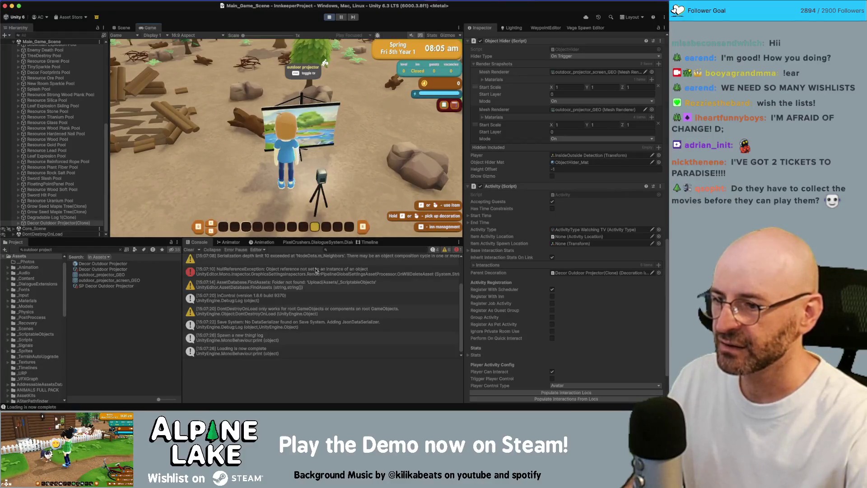
scroll(322, 271, down, 1)
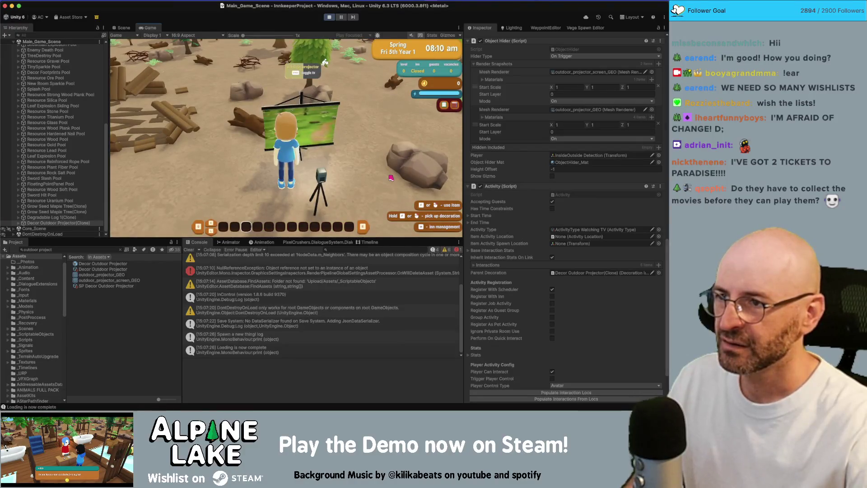
scroll(532, 204, down, 10)
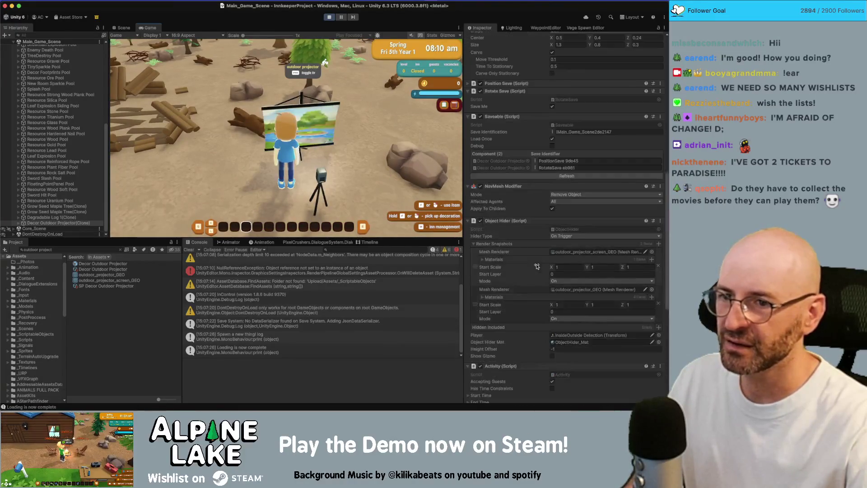
scroll(538, 263, up, 4)
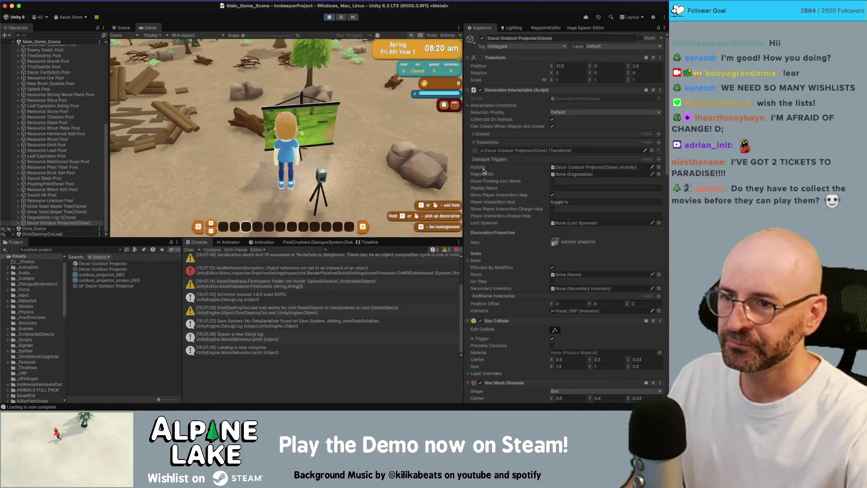
click(558, 216)
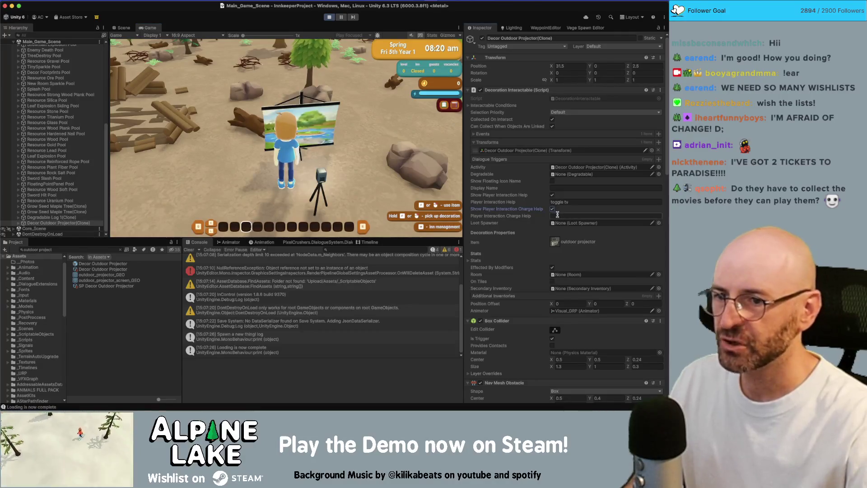
- Set the charge help prompt to 'watch tv', keeping the player control type as Avatar
text(watch tv)
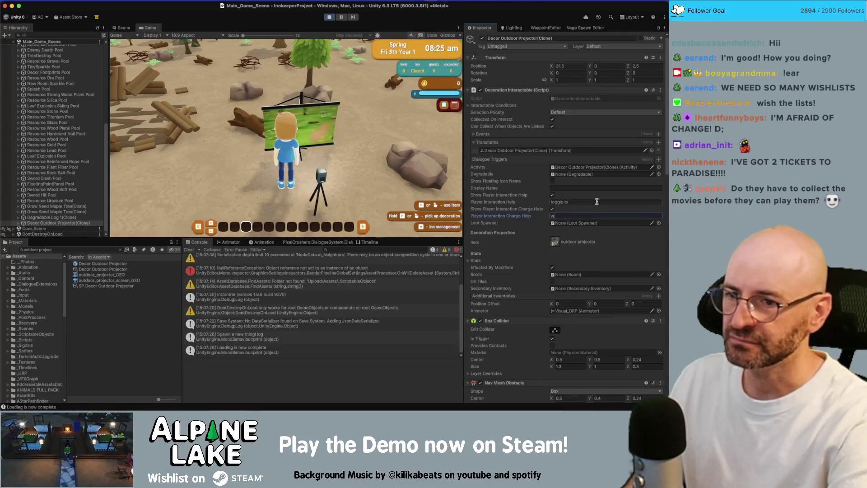
key(Return)
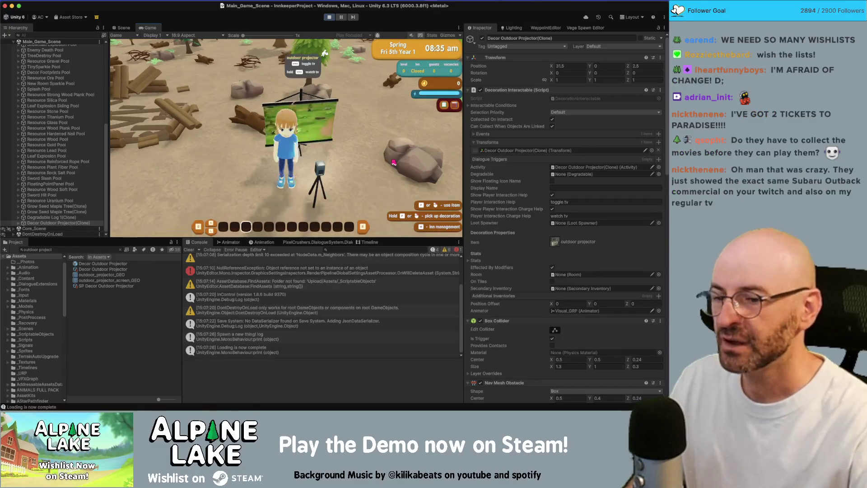
scroll(517, 240, down, 10)
scroll(517, 240, down, 8)
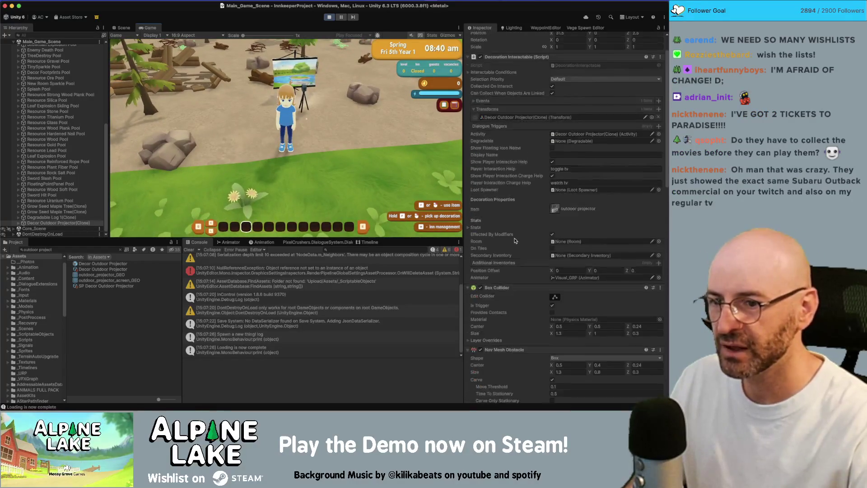
scroll(514, 242, down, 17)
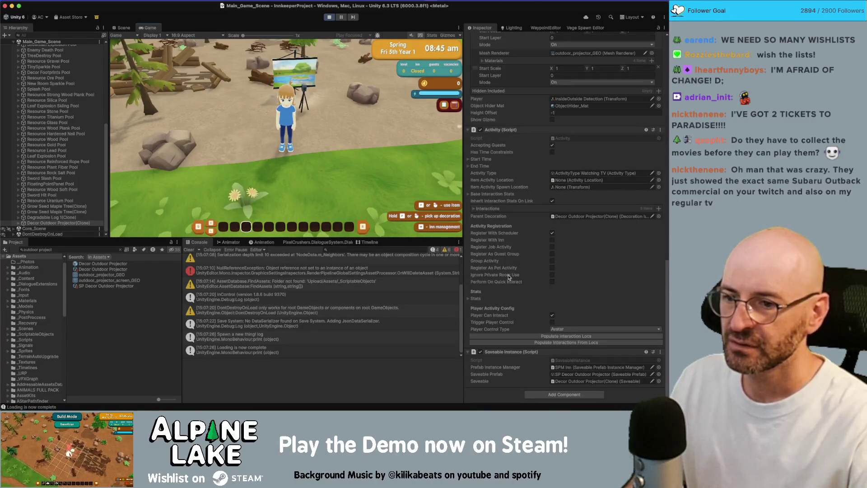
click(557, 330)
click(523, 329)
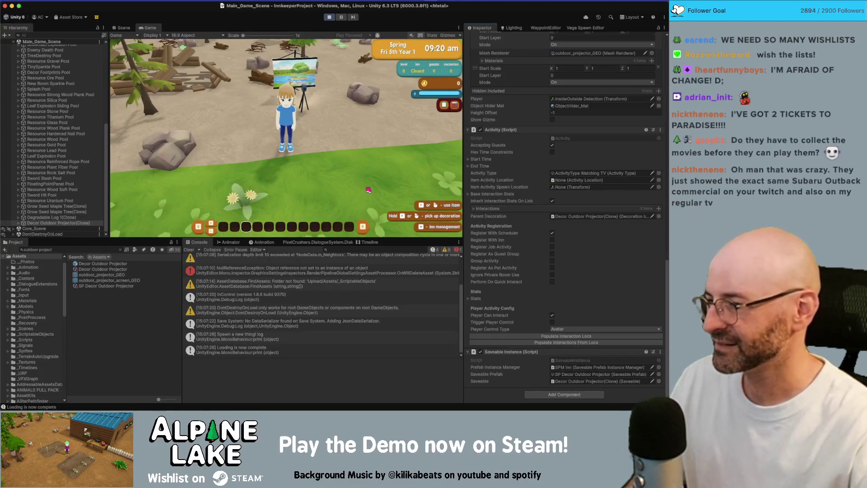
- Walk the character up to the projector in-game, select the projector asset, and stop playing
key(a)
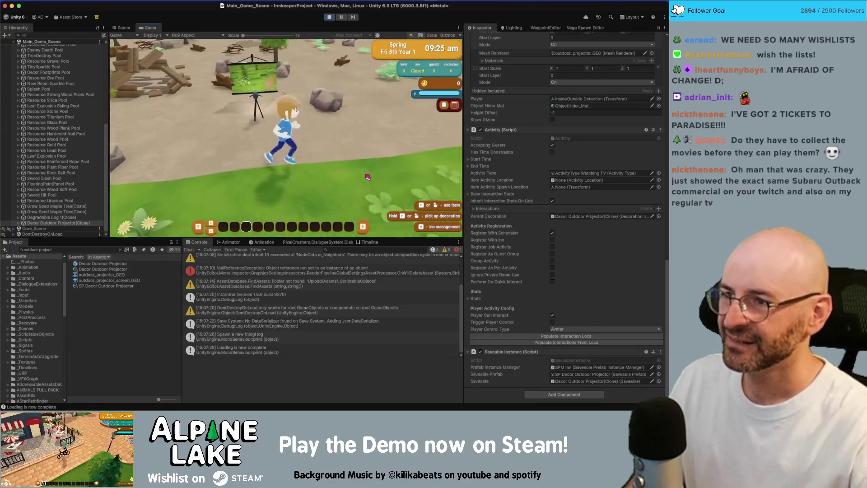
scroll(367, 177, down, 5)
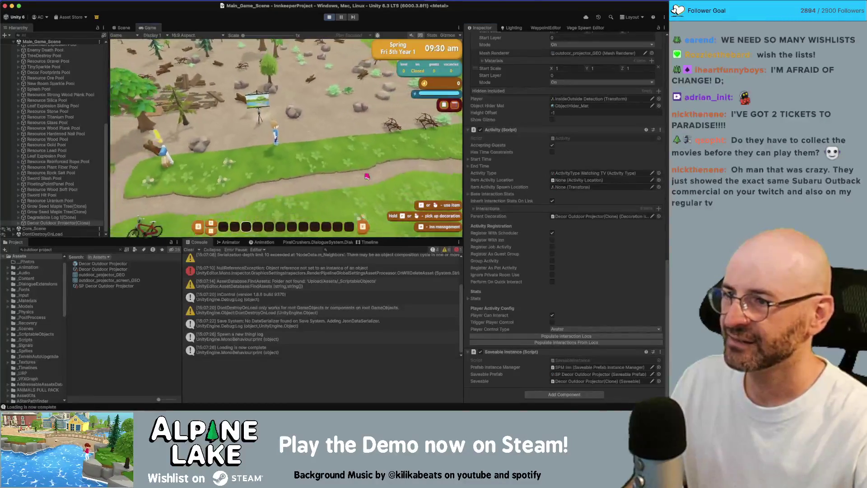
key(w)
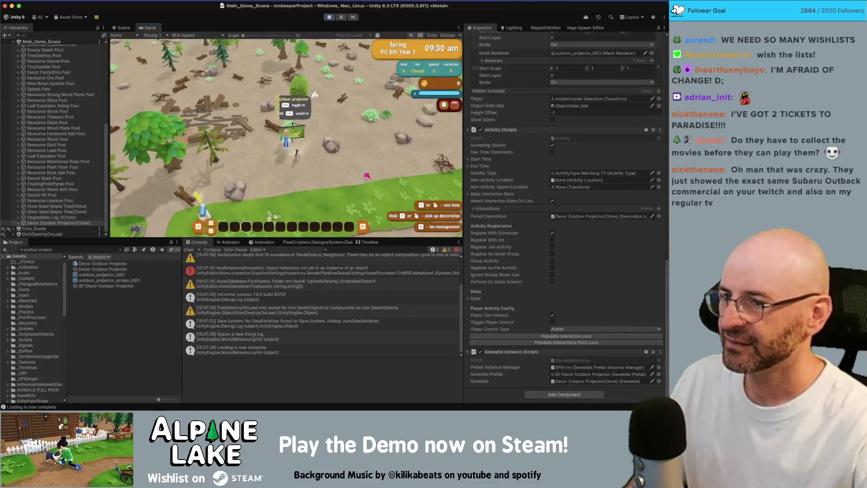
key(d)
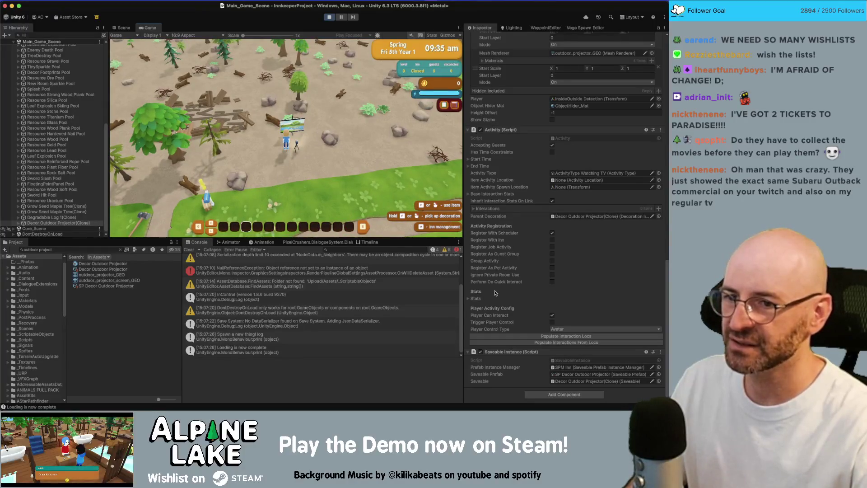
key(s)
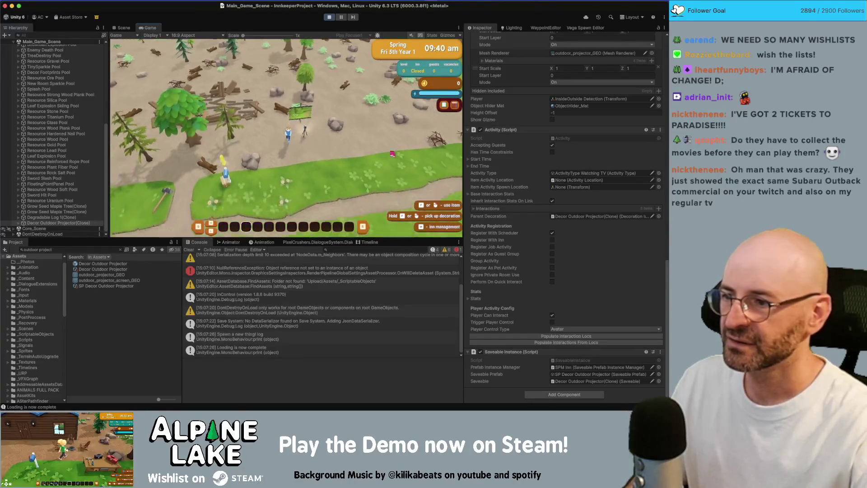
click(104, 263)
click(328, 17)
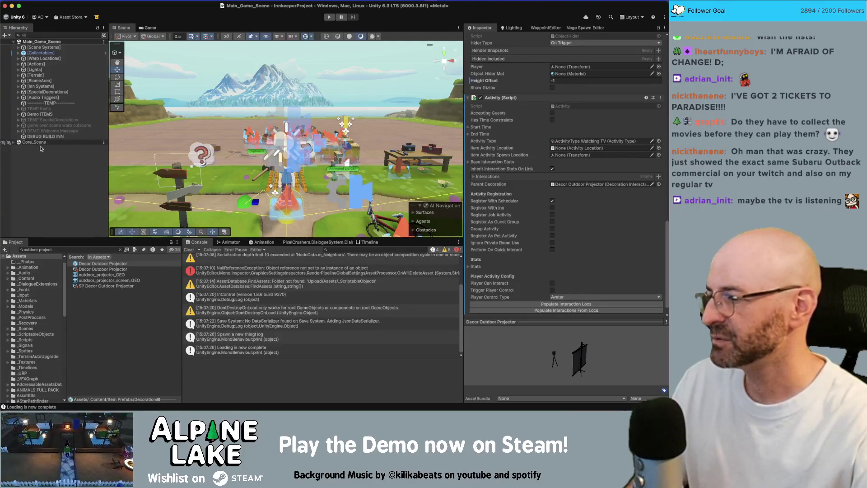
- Enable Player Can Interact on the Decor Outdoor Projector prefab's Activity, then enter Play mode
click(61, 142)
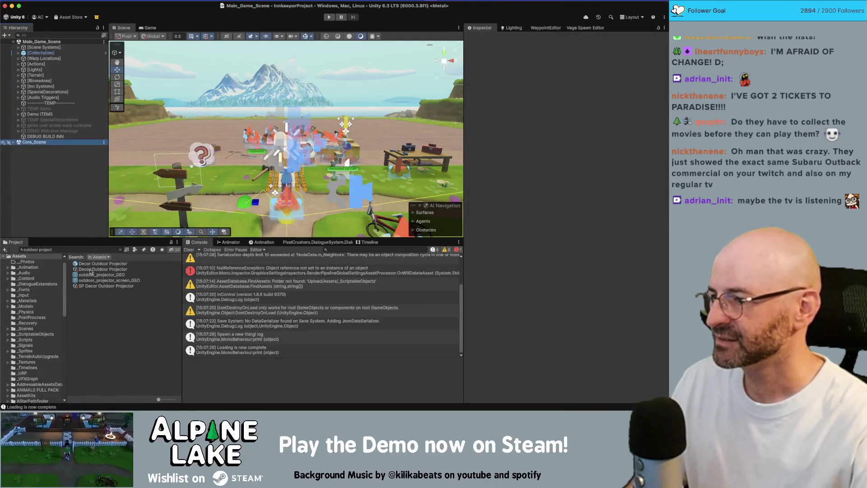
click(92, 269)
click(91, 264)
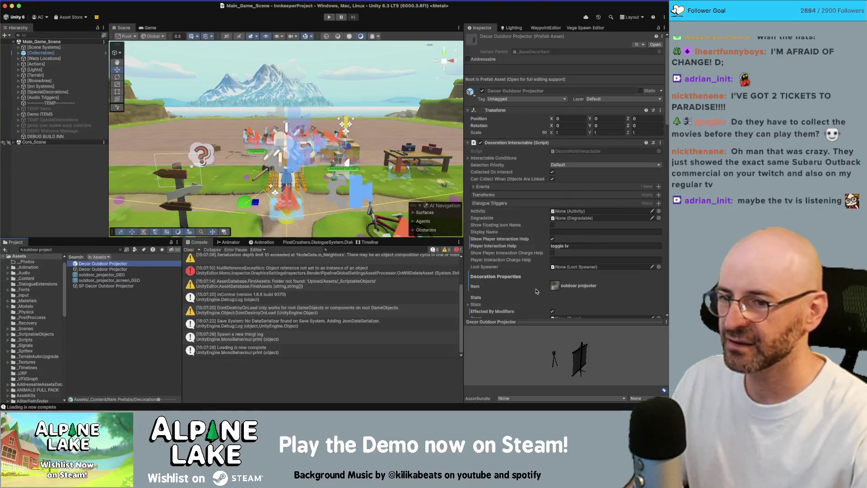
scroll(555, 243, down, 10)
click(553, 269)
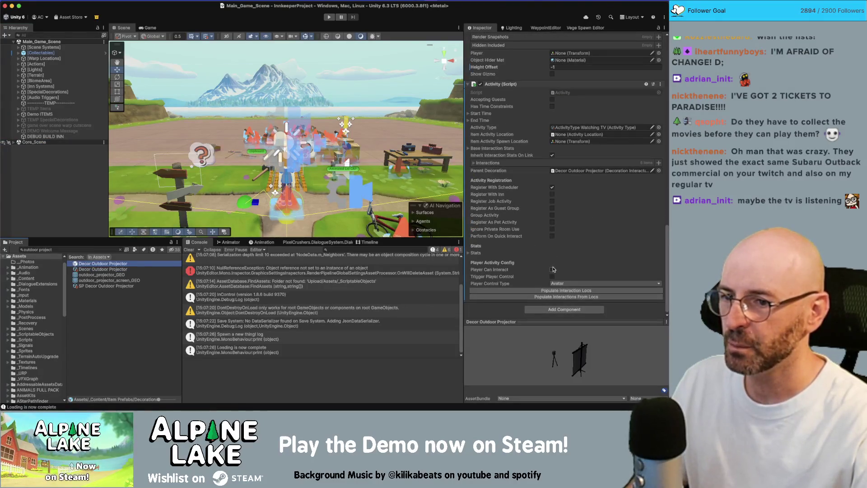
click(331, 18)
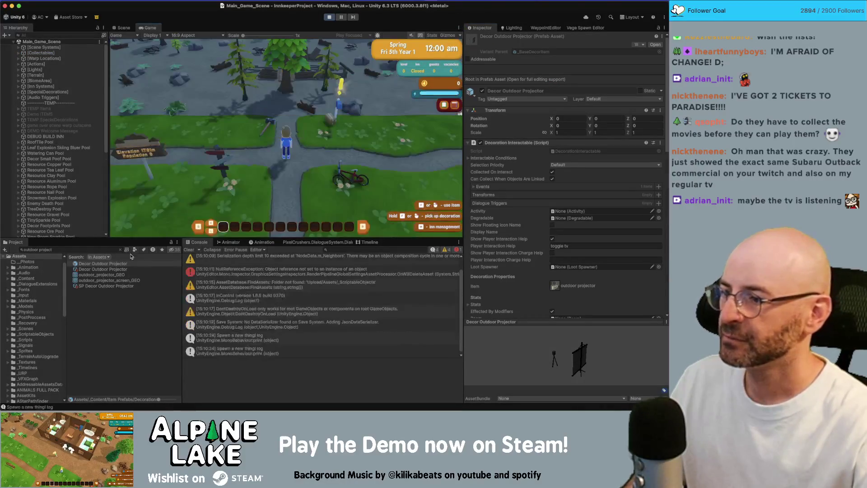
- Give the player an outdoor projector and place it on the ground after dismissing the Decorating tip
click(124, 269)
scroll(568, 358, down, 5)
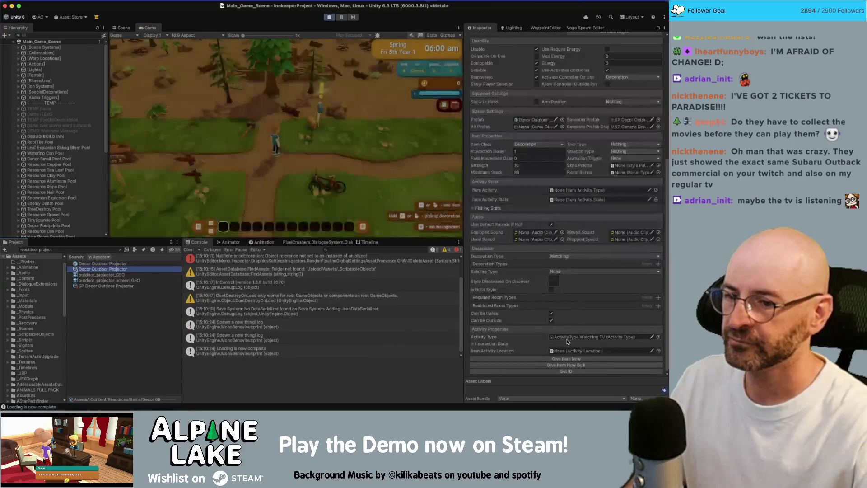
click(568, 359)
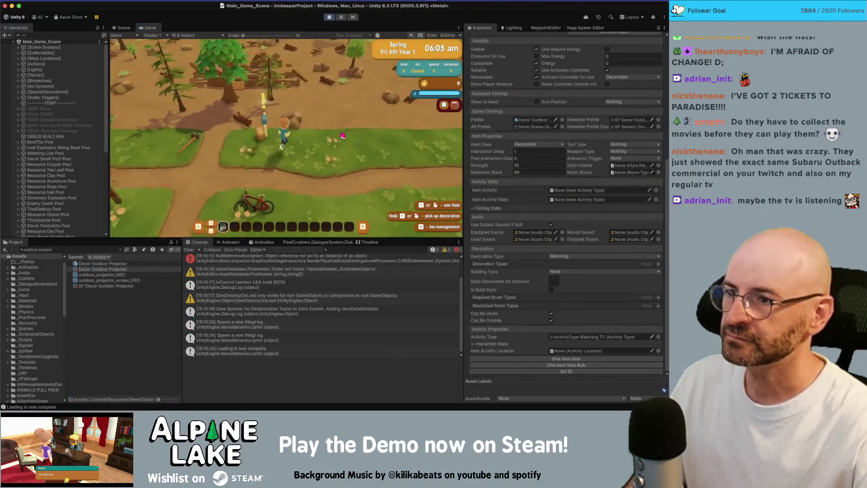
click(333, 134)
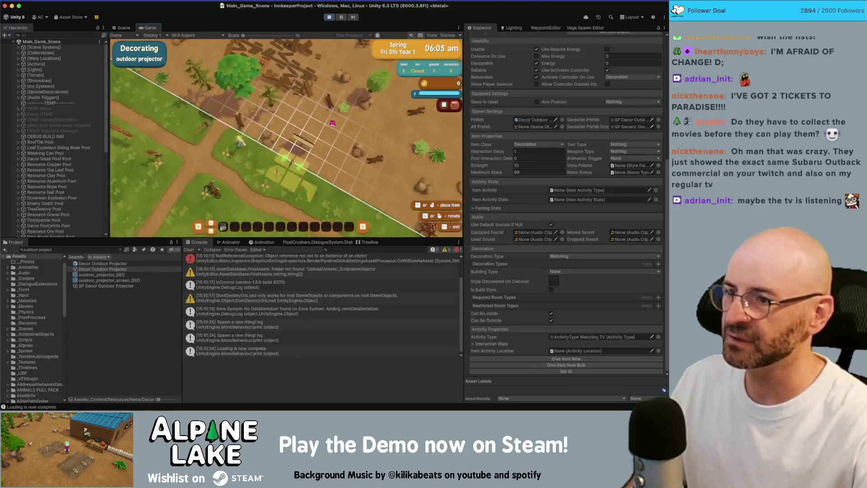
click(335, 135)
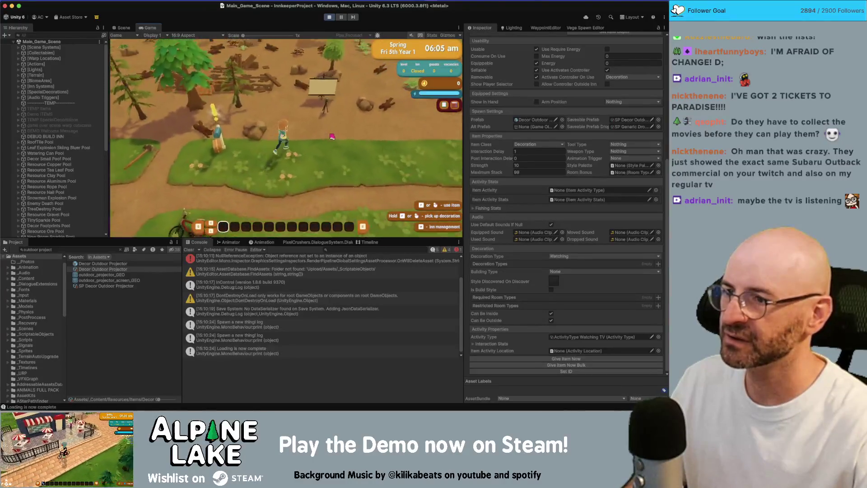
- Walk the character onto, away from and back toward the placed projector
key(w)
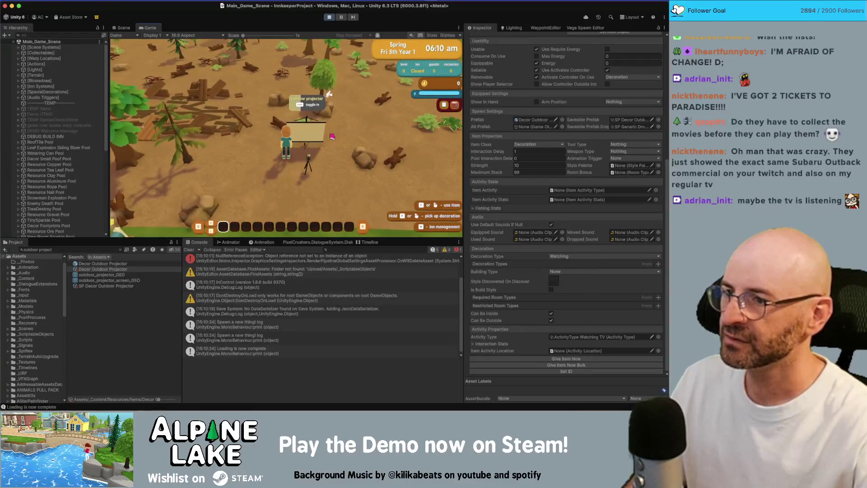
key(d)
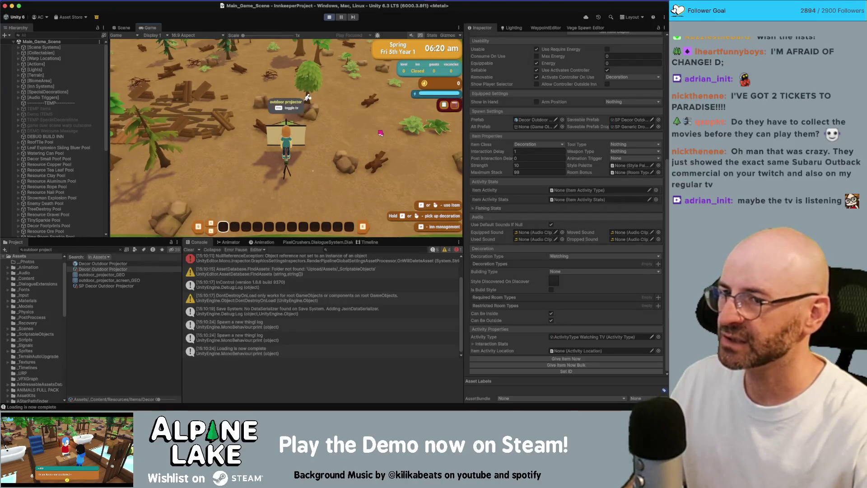
key(s)
key(d)
key(a)
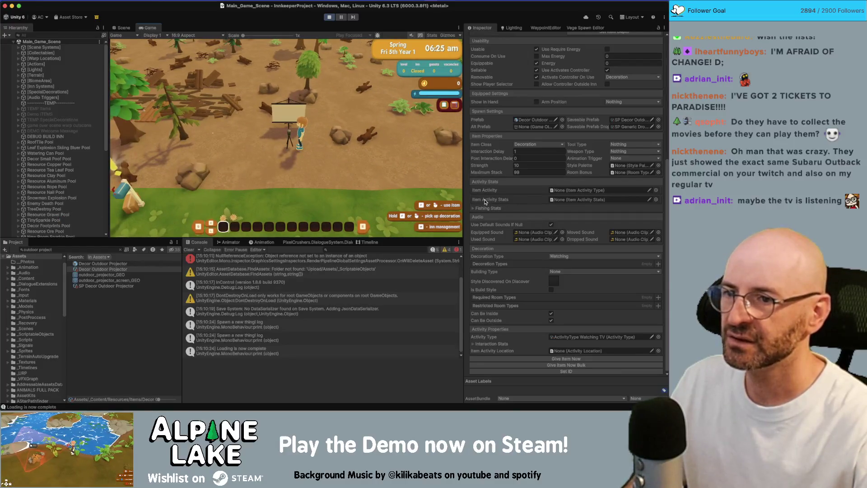
scroll(25, 147, down, 10)
- Inspect the placed projector clone, collapsing Render Snapshots and expanding its activity's Interactions list
click(58, 223)
scroll(522, 235, down, 8)
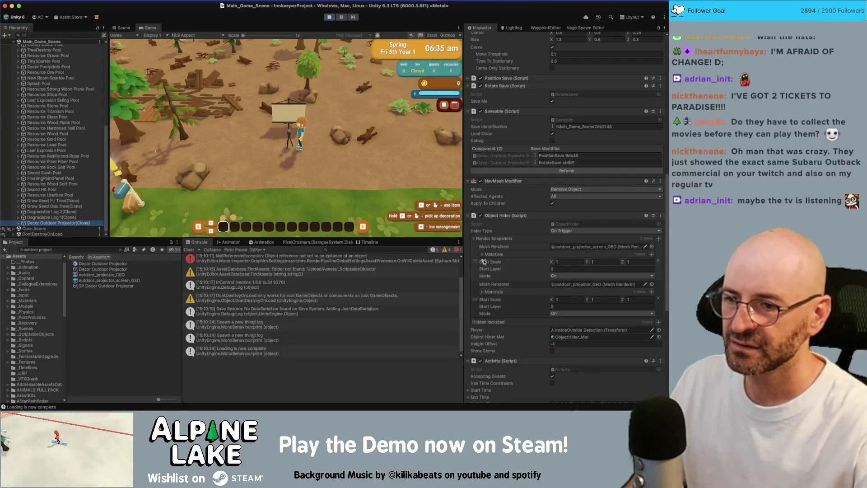
click(475, 239)
scroll(475, 289, down, 2)
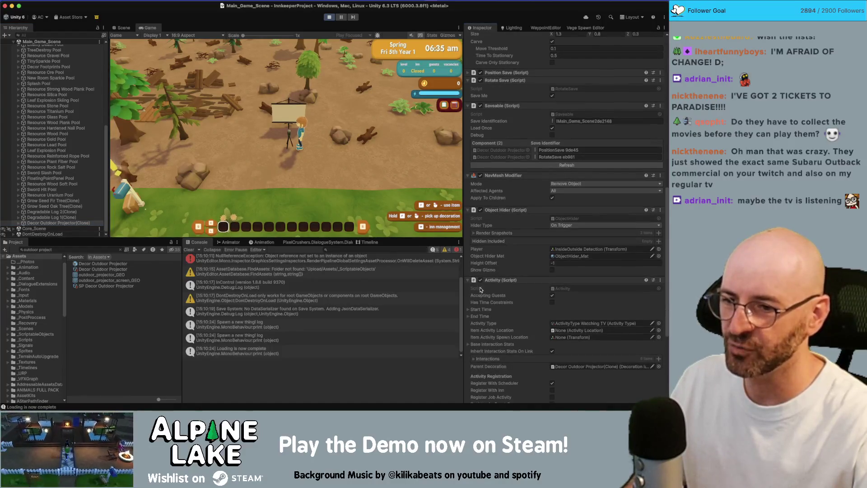
click(473, 321)
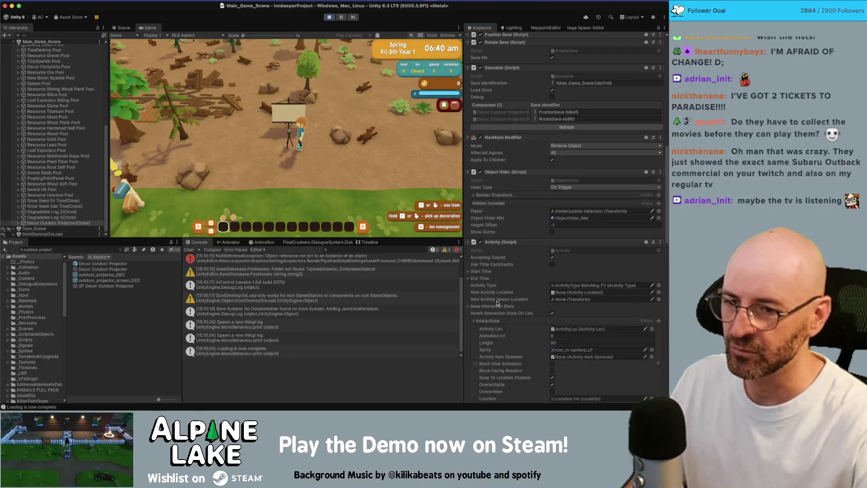
scroll(502, 301, down, 3)
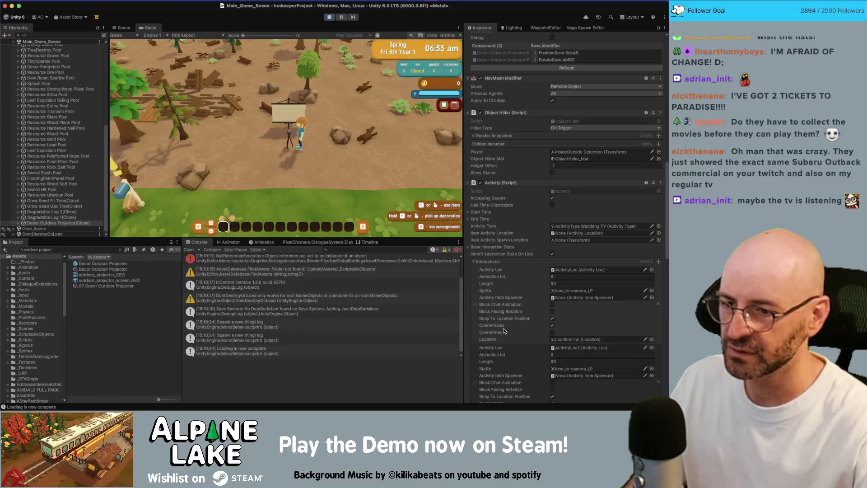
scroll(568, 339, down, 3)
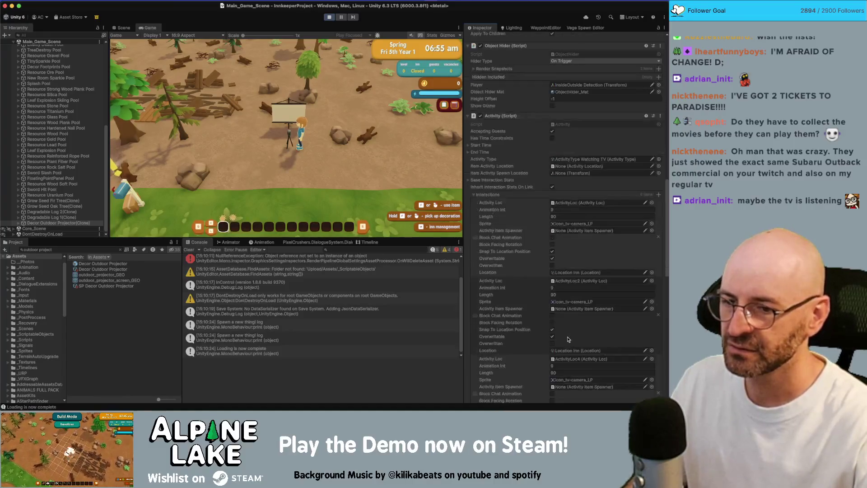
scroll(568, 338, down, 1)
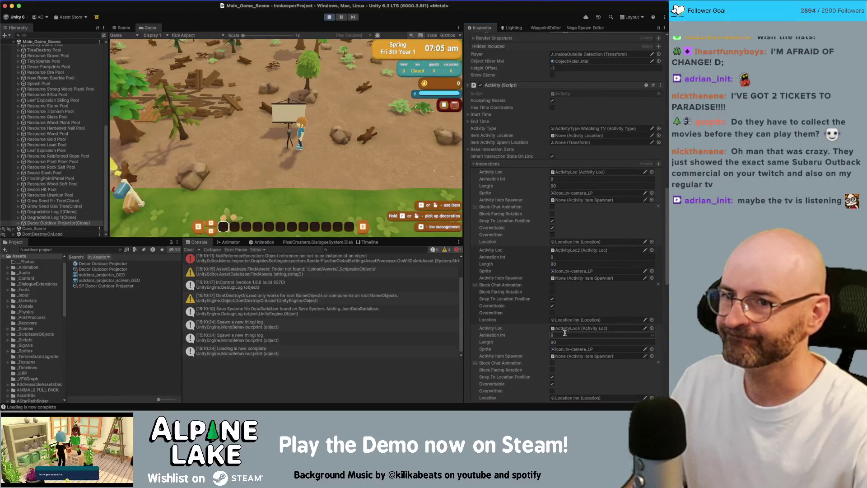
- Walk the player past the projector in the Game view to check its toggle TV prompt
click(342, 149)
key(a)
key(s)
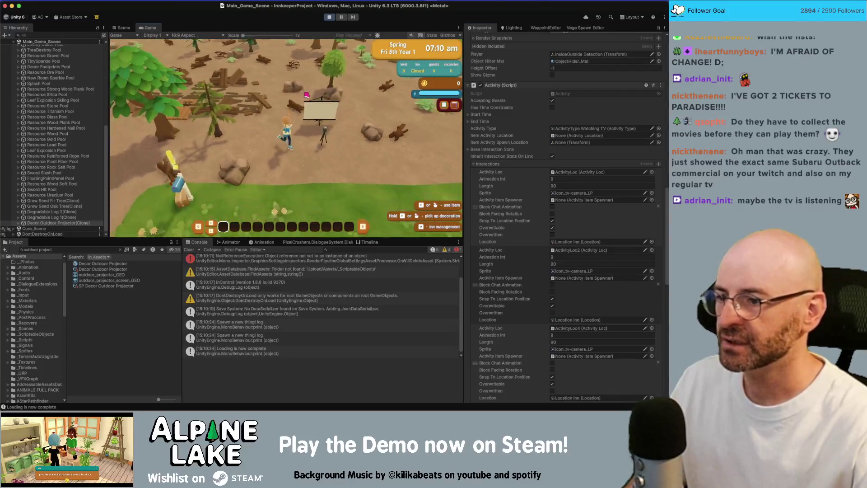
click(61, 250)
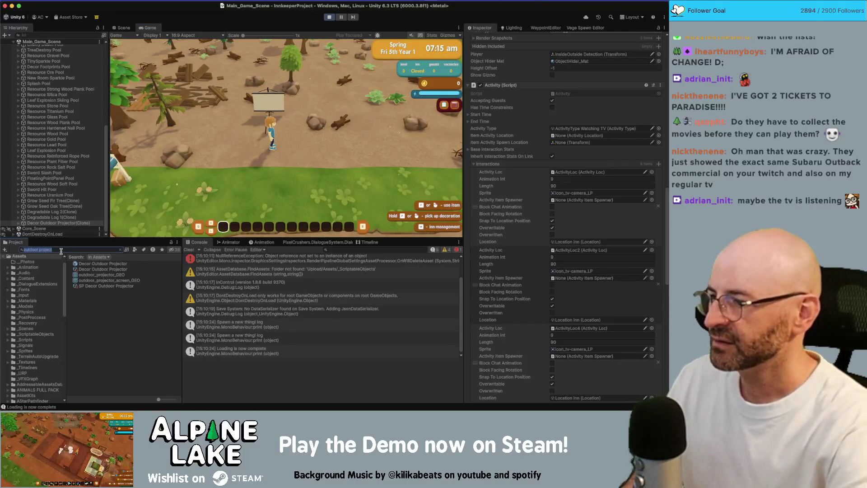
- Search for 'couch', give the player Decor Couch Double A and place the green couch
text(couch)
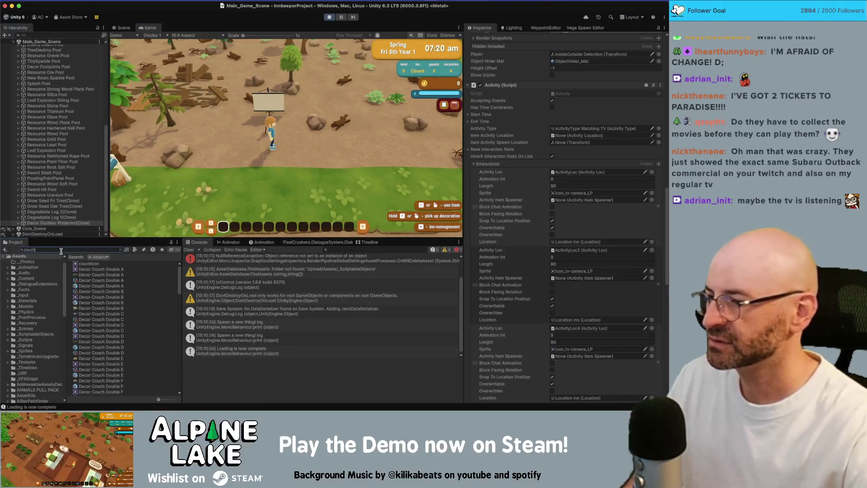
drag(95, 287, 328, 143)
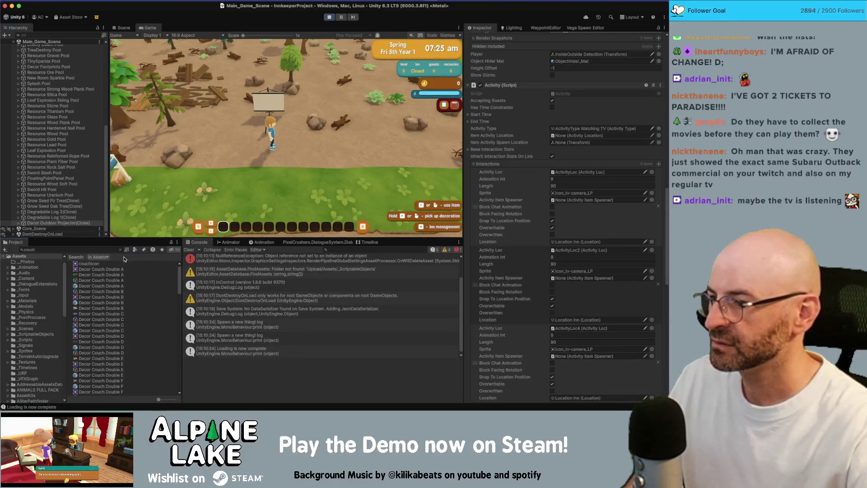
click(99, 282)
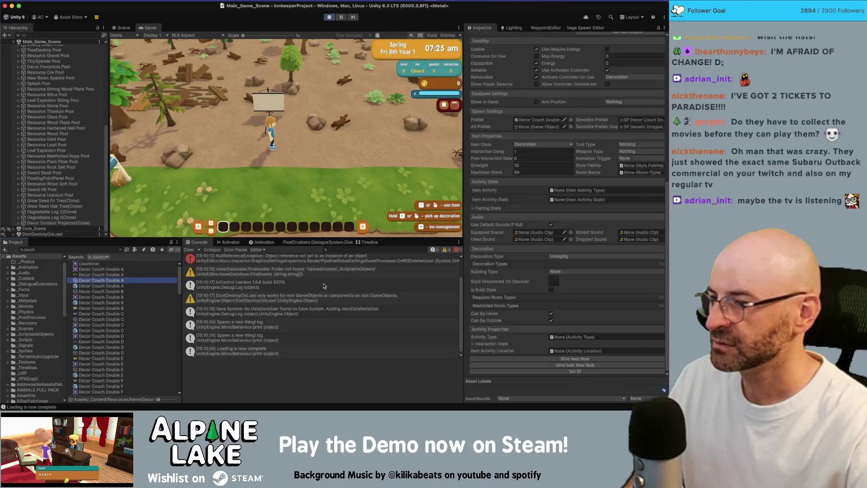
click(546, 367)
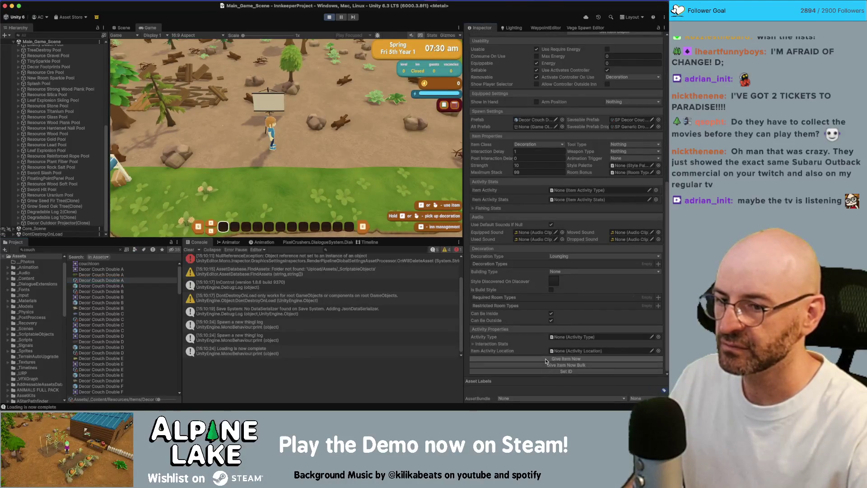
click(192, 178)
click(335, 163)
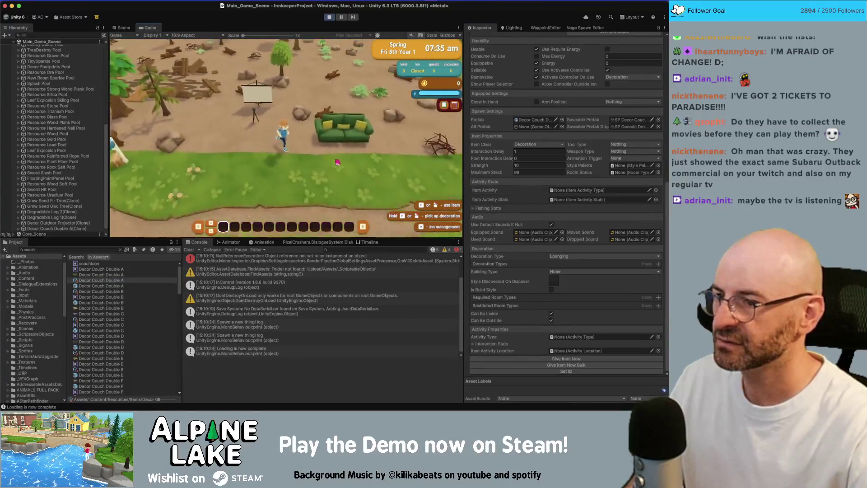
- Sit on the green couch, get up, run back to the projector and select the couch clone
key(e)
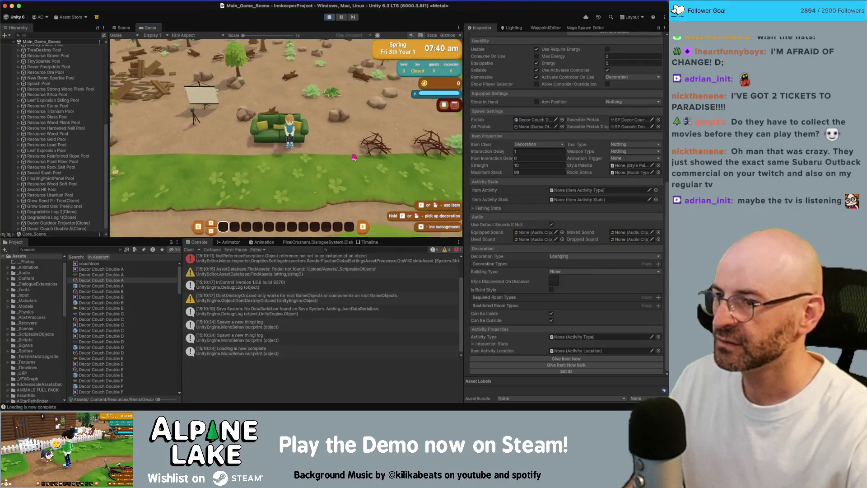
key(a)
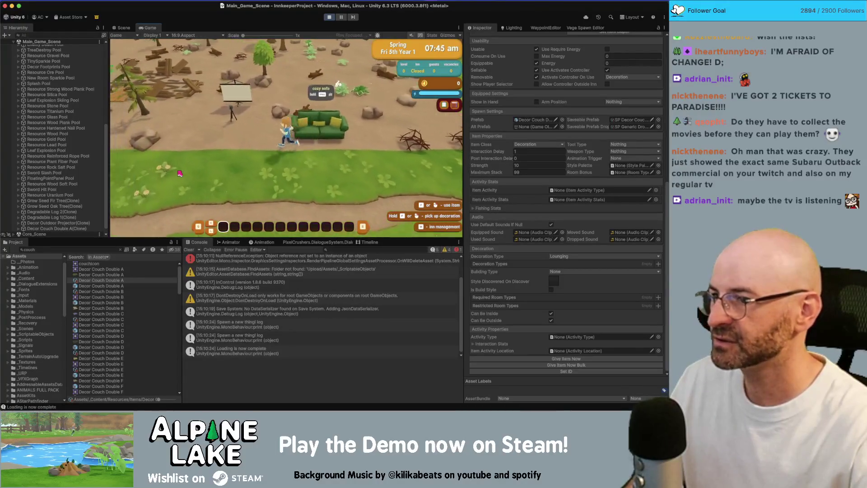
key(w)
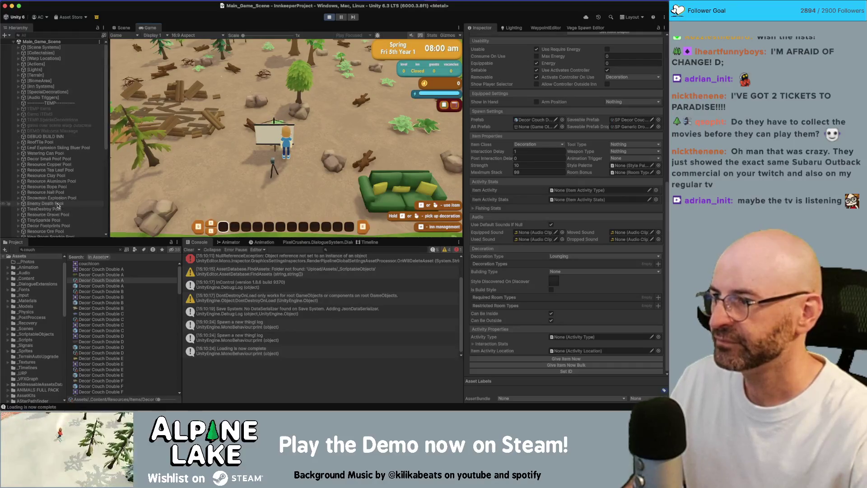
click(61, 223)
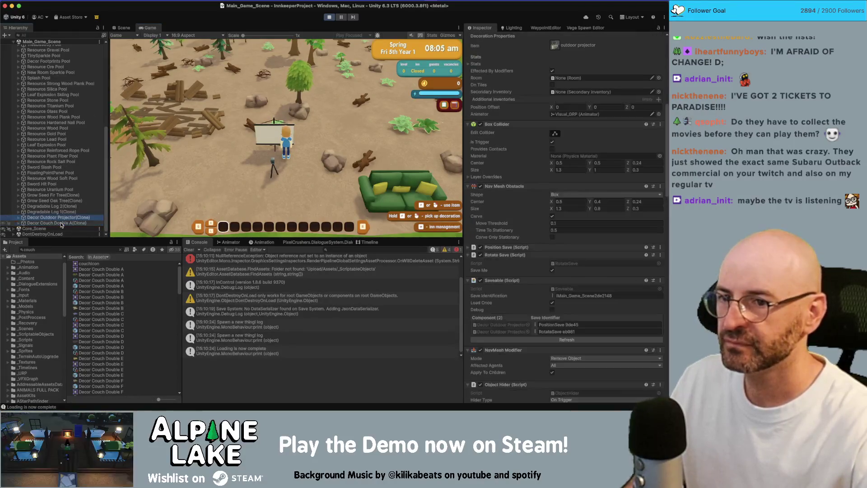
- Switch between the couch clone's and projector clone's components, ending on Decor Outdoor Projector(Clone)
key(Up)
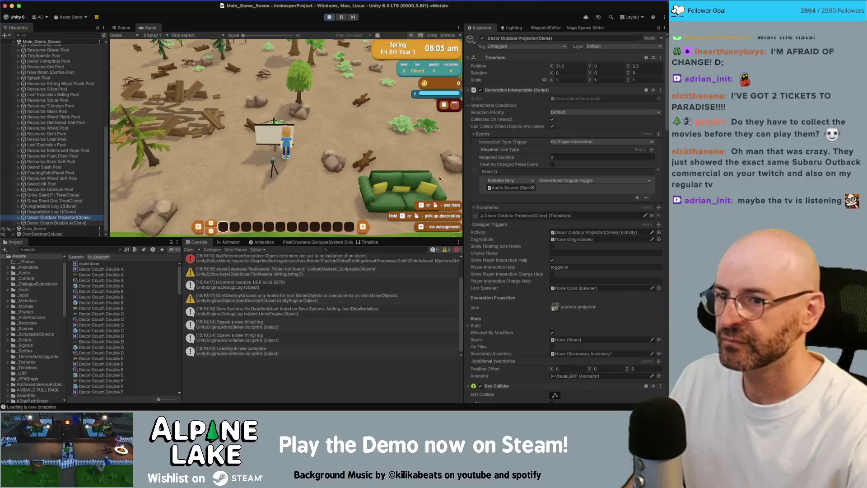
click(72, 223)
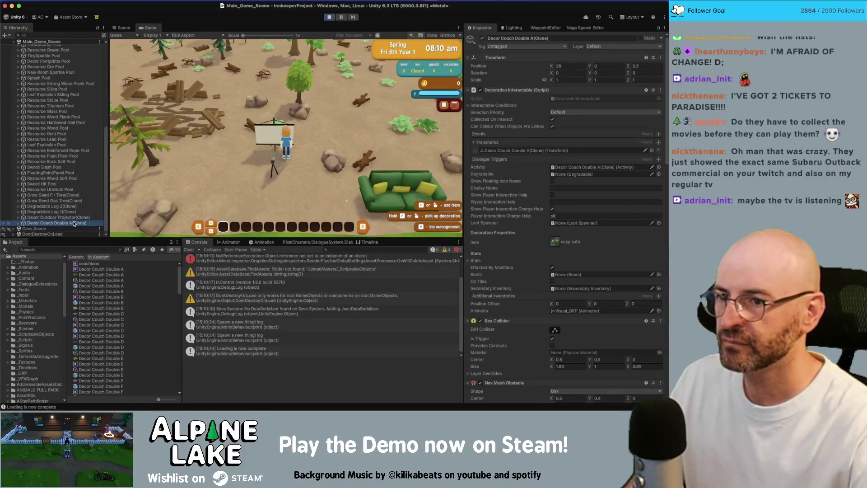
key(Up)
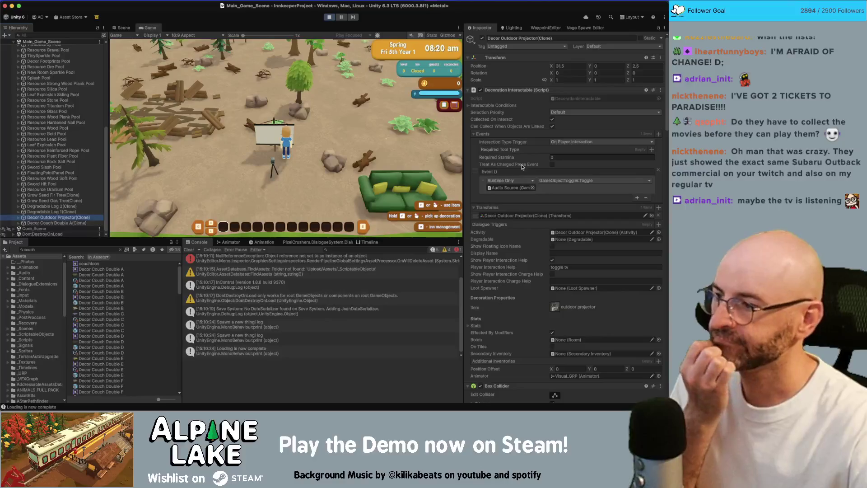
key(Down)
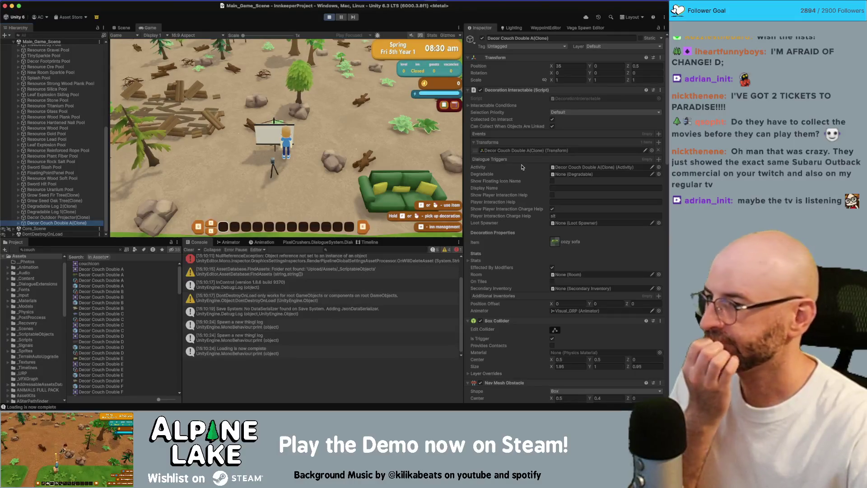
key(Up)
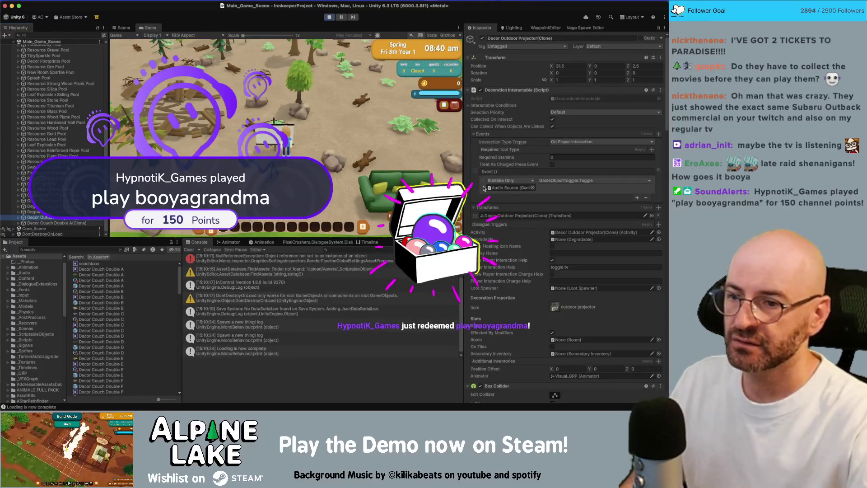
- Set the projector's Player Interaction Charge Help to 'watch' and test the prompt in game
click(556, 280)
text(watc)
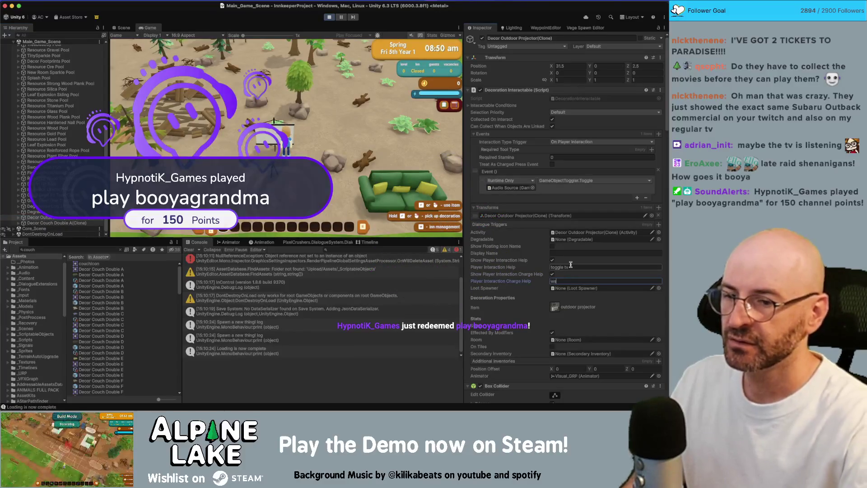
text(h)
click(323, 149)
key(s)
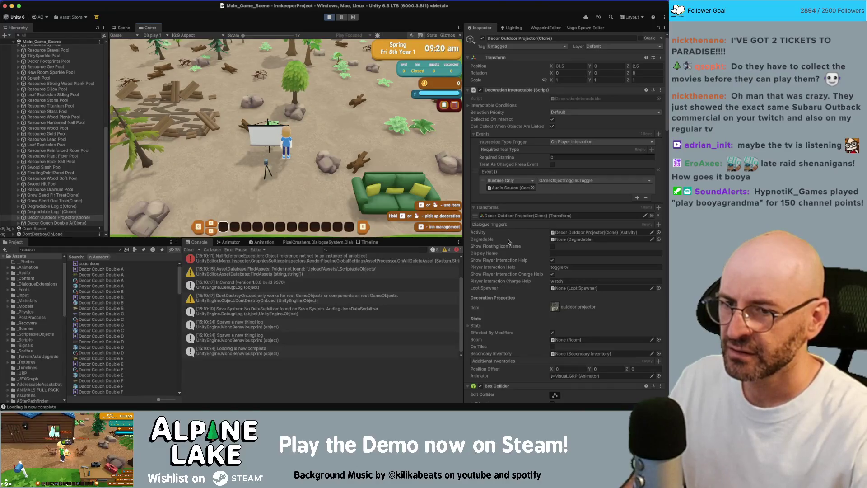
- Locate the projector's linked activity object, collapse Interactions, and select the placed couch clone
click(576, 234)
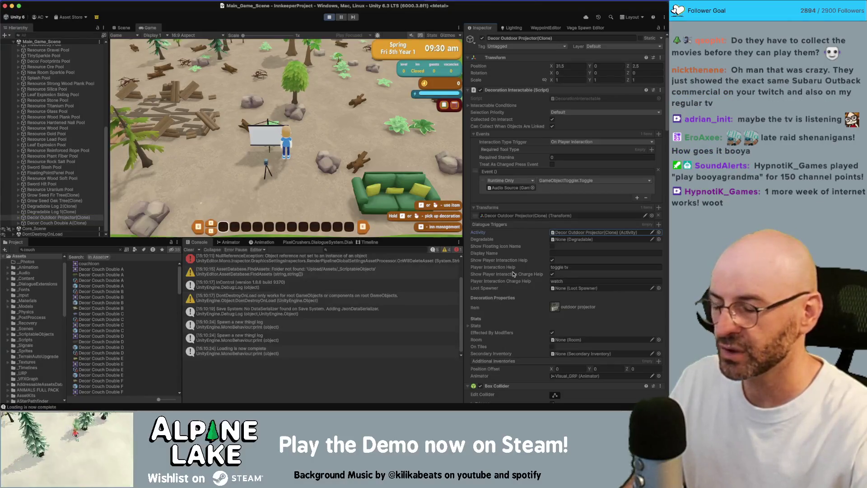
scroll(513, 274, down, 10)
scroll(514, 277, down, 6)
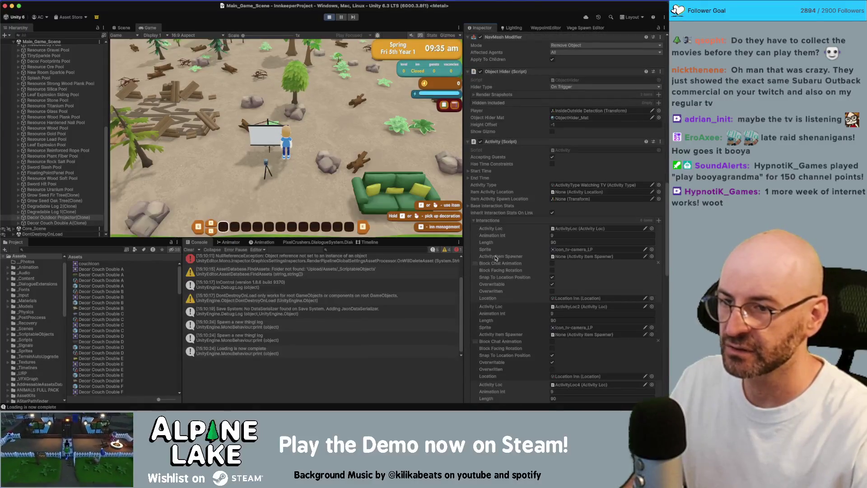
click(475, 221)
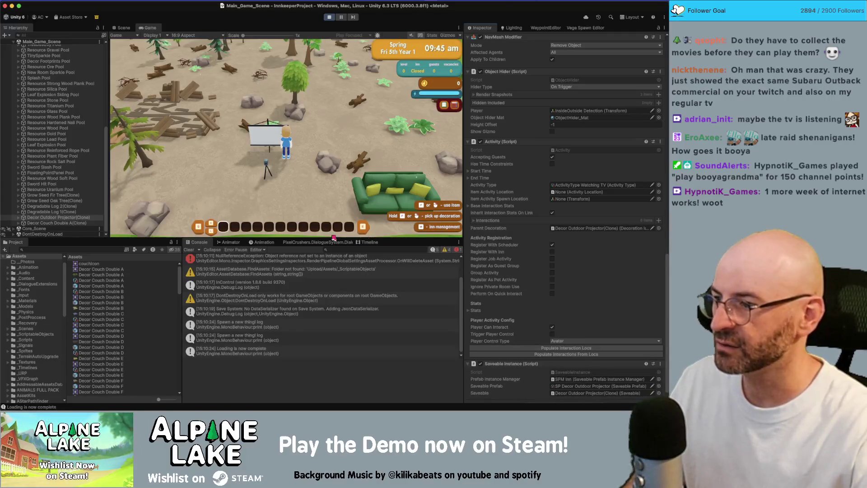
click(77, 223)
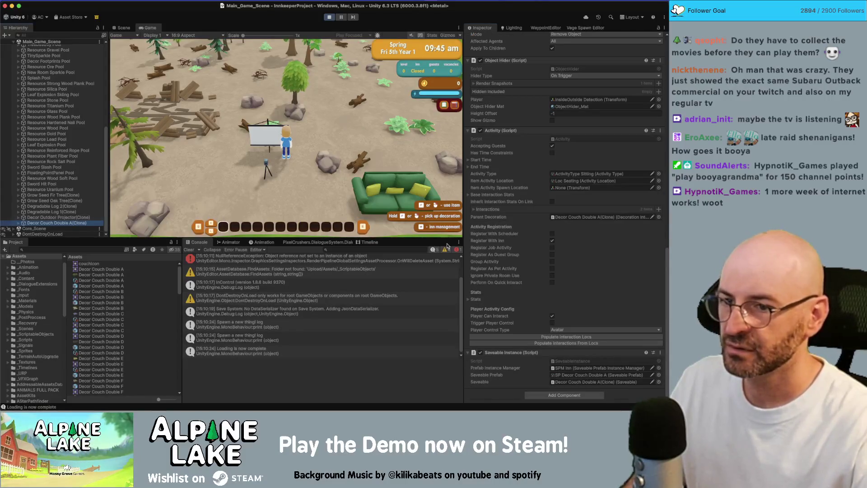
click(100, 249)
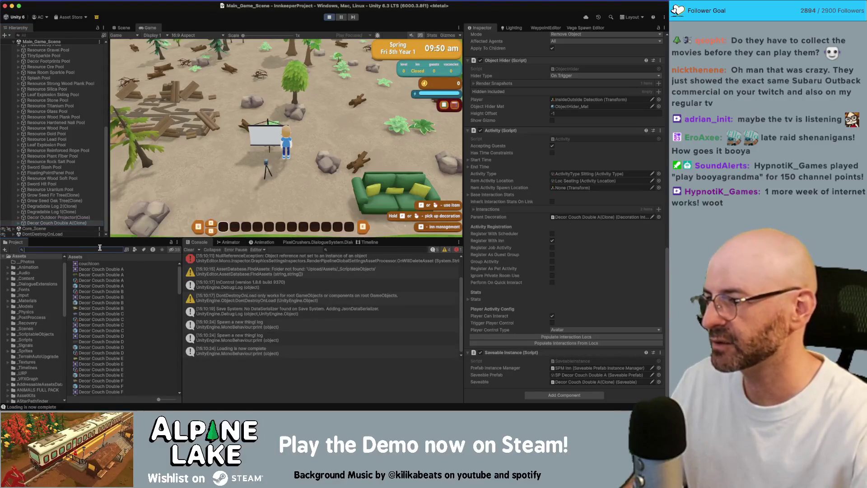
- Search for 'tv', place a Decor TV in the game and enable Player Can Interact on it
text(decortv)
click(88, 269)
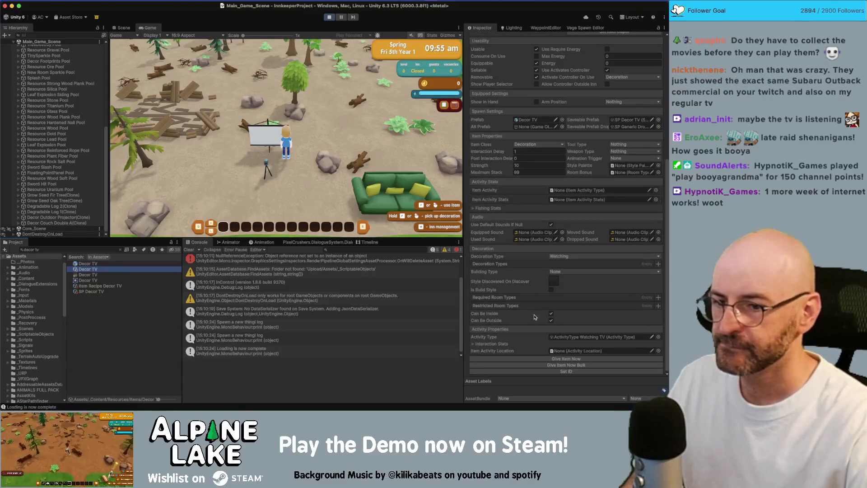
click(355, 230)
click(295, 166)
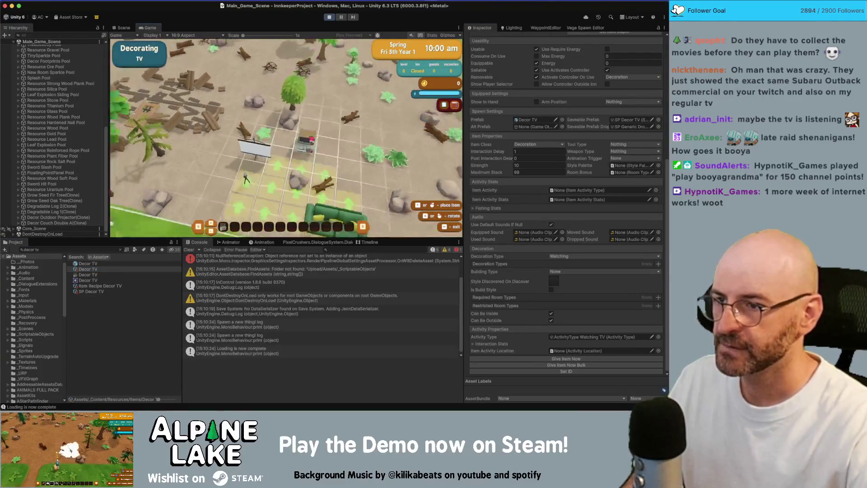
click(325, 123)
key(w)
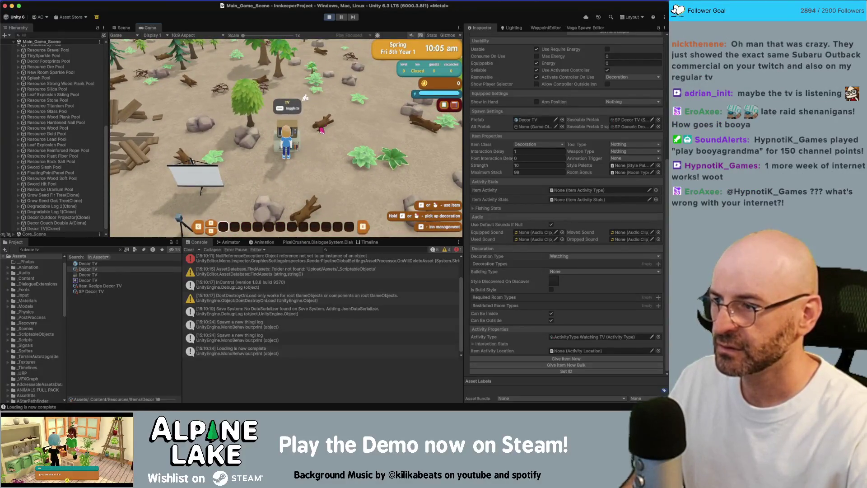
click(43, 229)
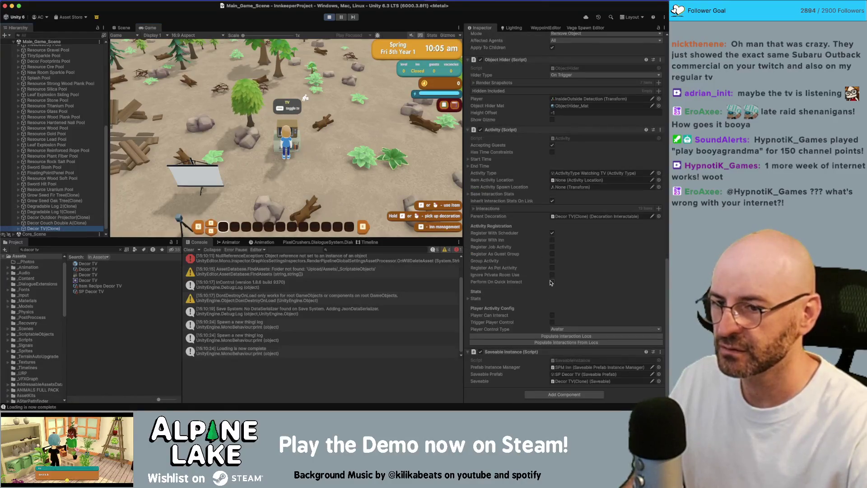
click(552, 316)
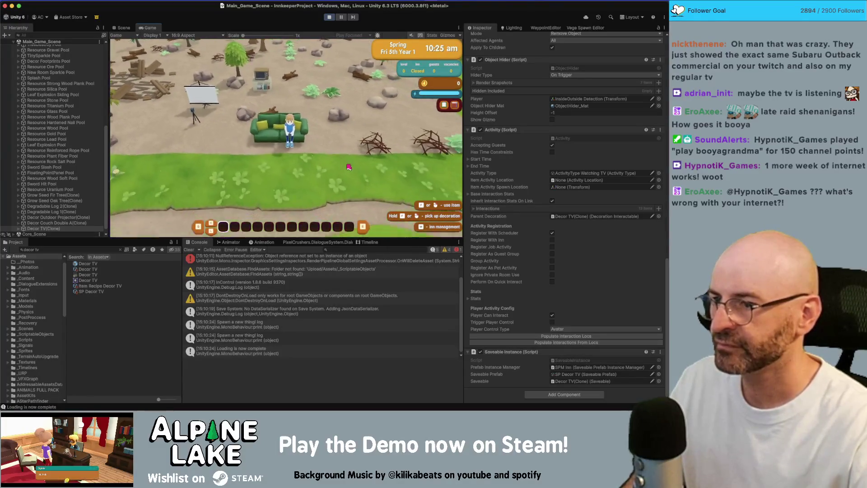
- Walk the character between the projector, TV and couch, then expand the TV activity's Interactions list
key(a)
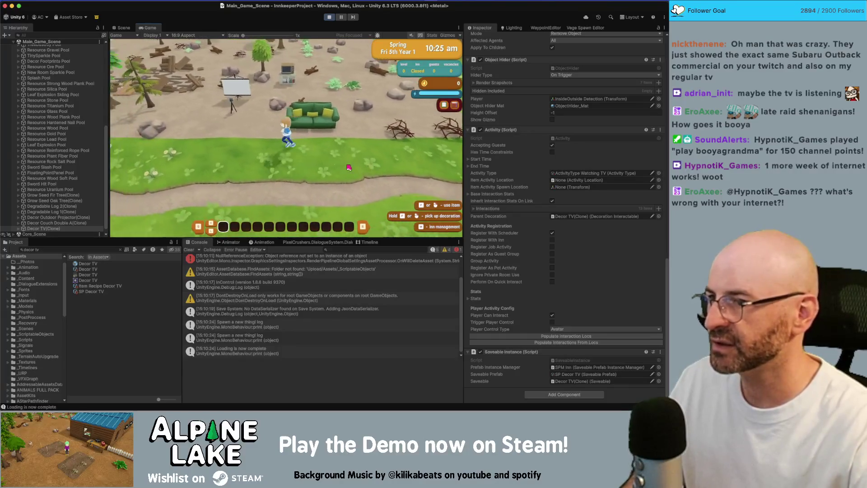
key(w)
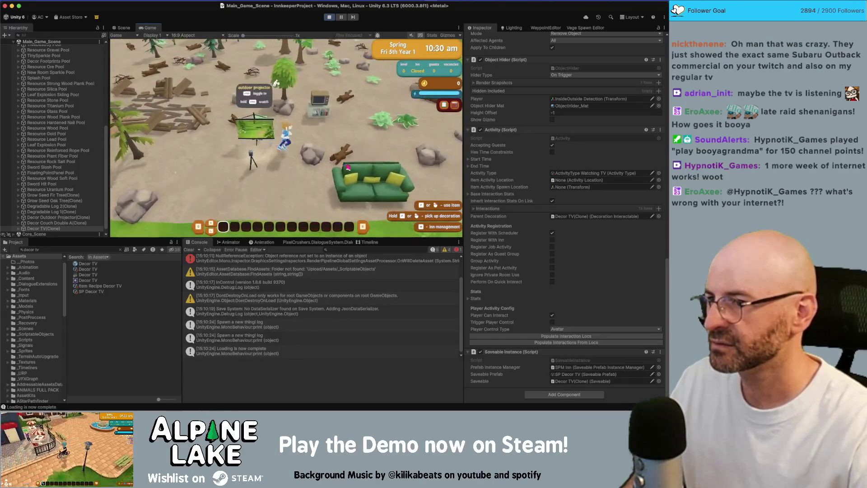
key(d)
key(s)
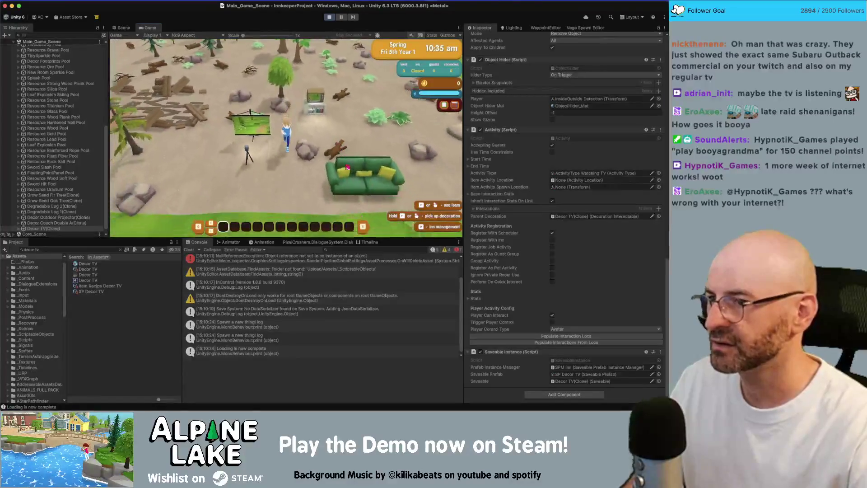
key(a)
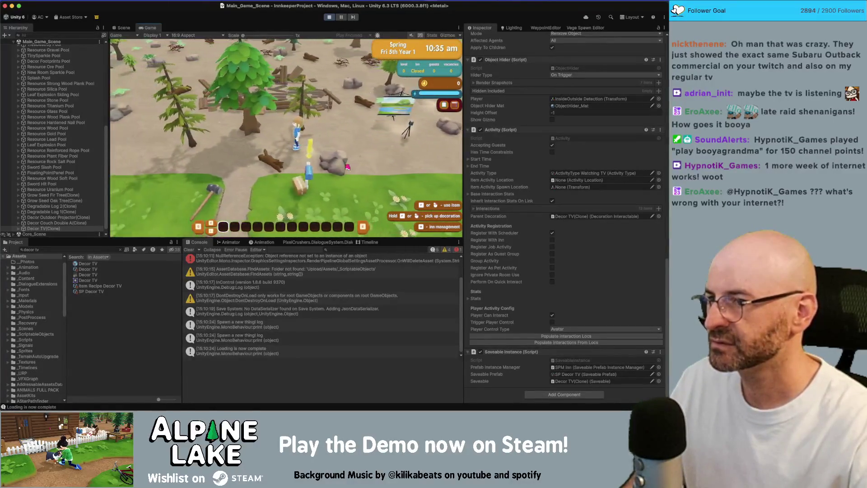
key(d)
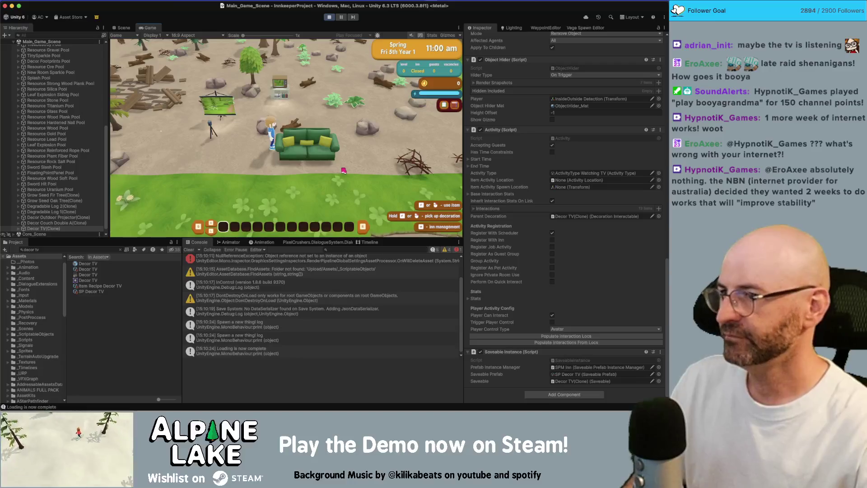
key(a)
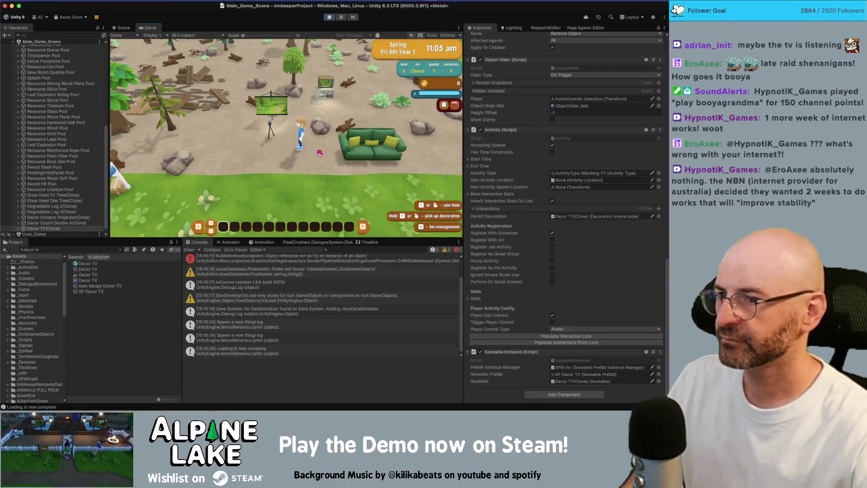
key(a)
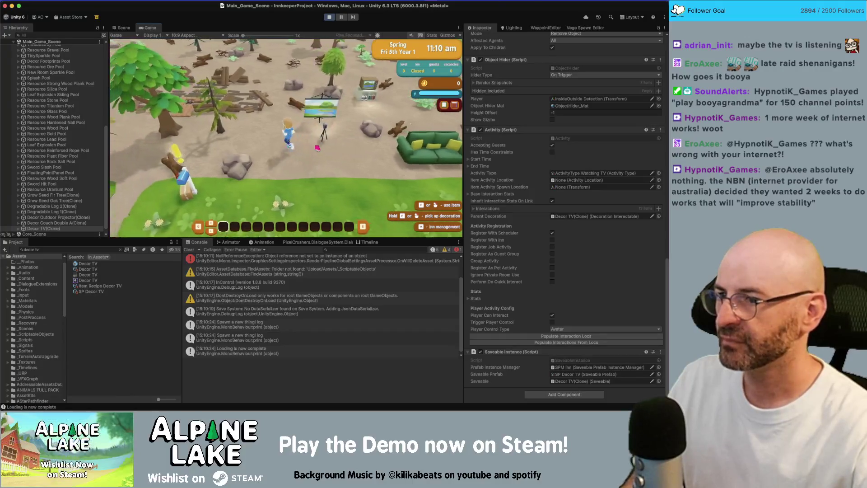
key(d)
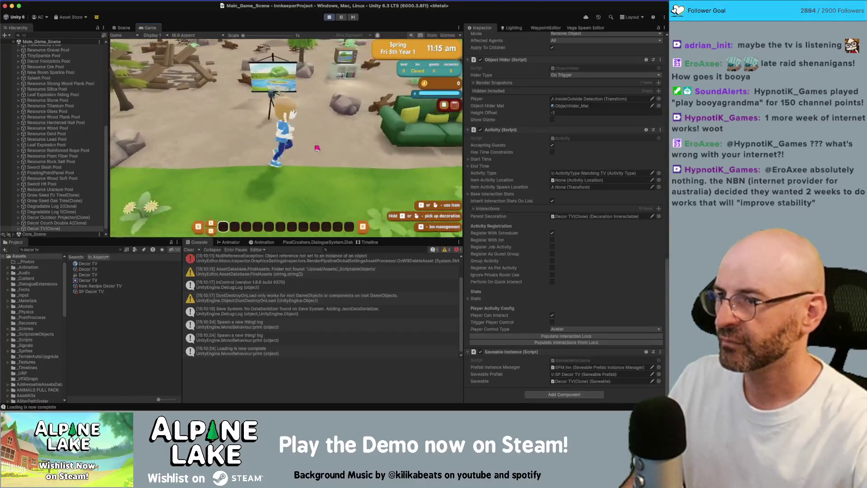
key(w)
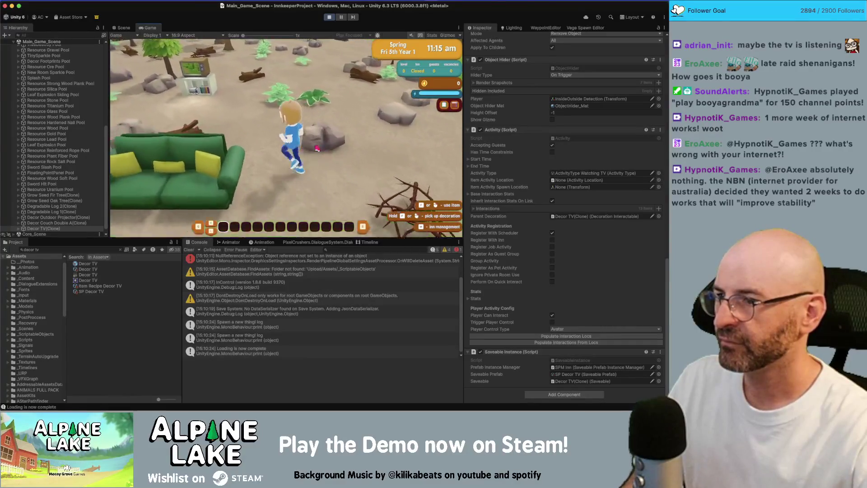
key(d)
key(a)
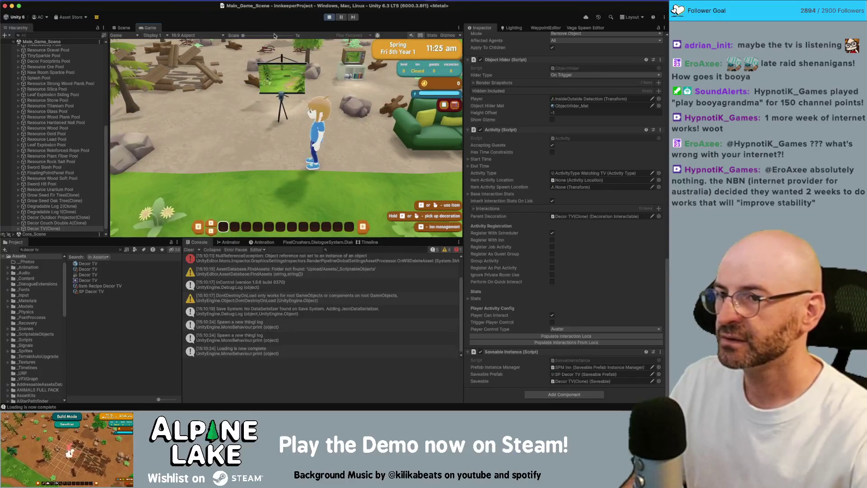
key(a)
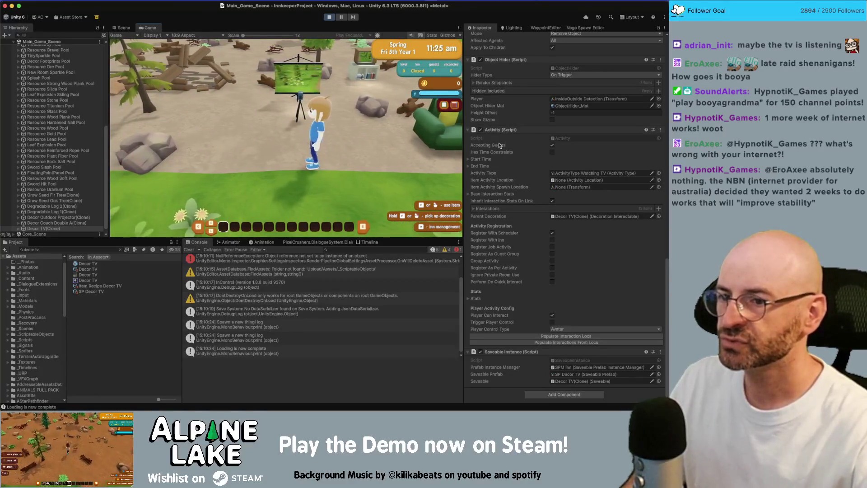
click(474, 209)
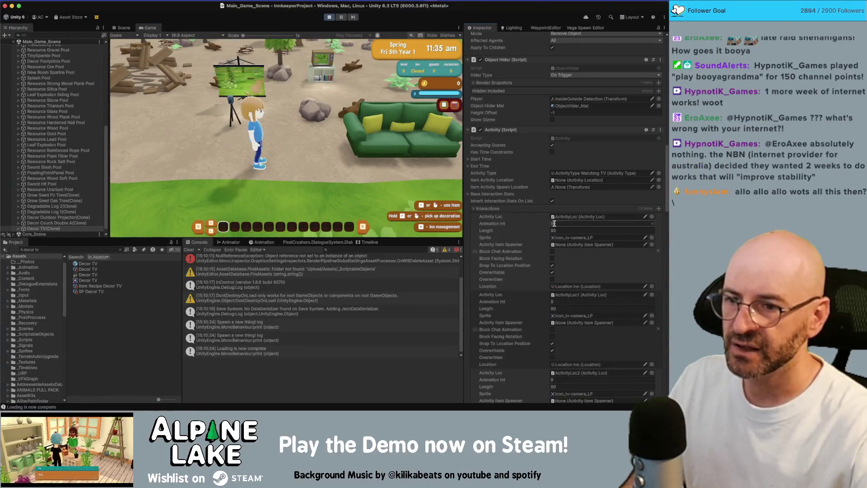
key(Tab)
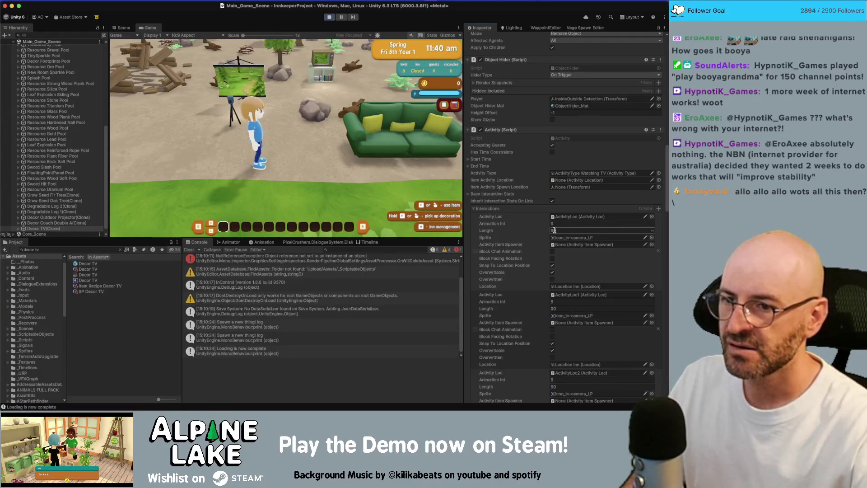
key(Return)
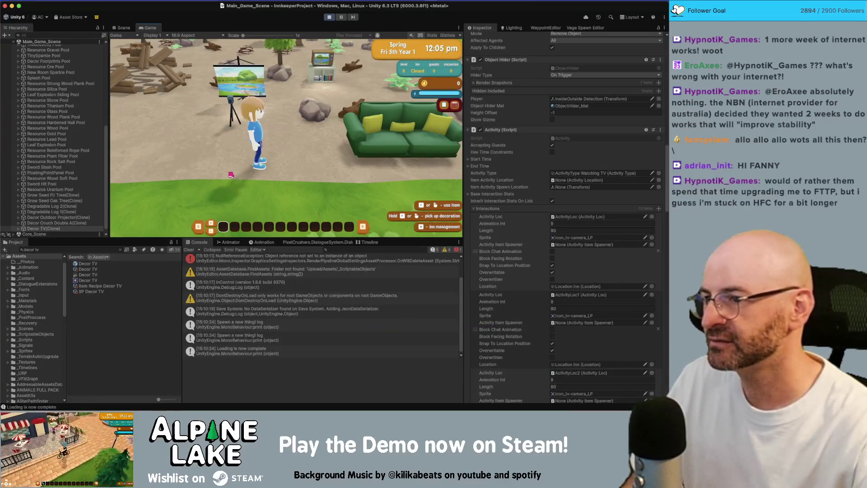
click(51, 248)
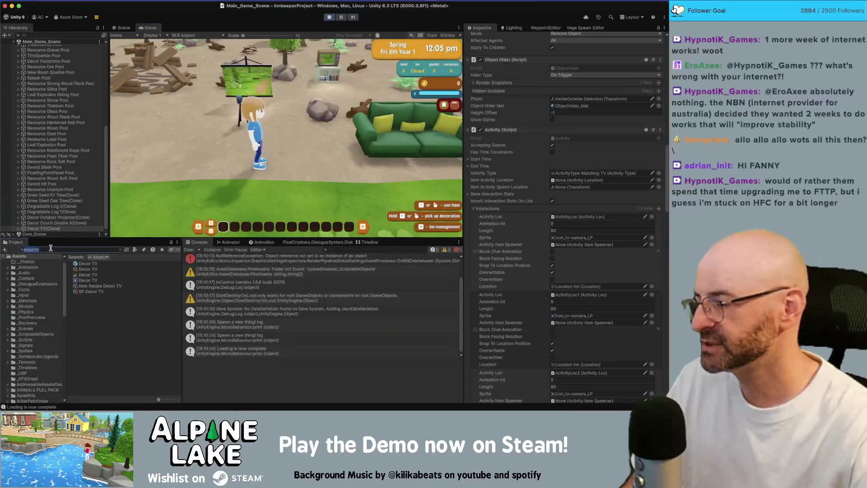
- Pick up the cozy sofa, try placing it elsewhere, exit decorating with Escape, then search 'cha chair'
text(cha)
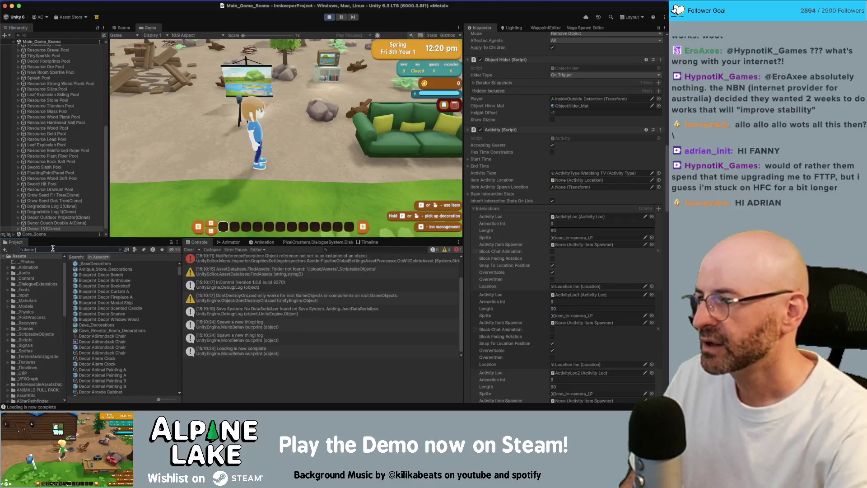
text(couch)
click(282, 190)
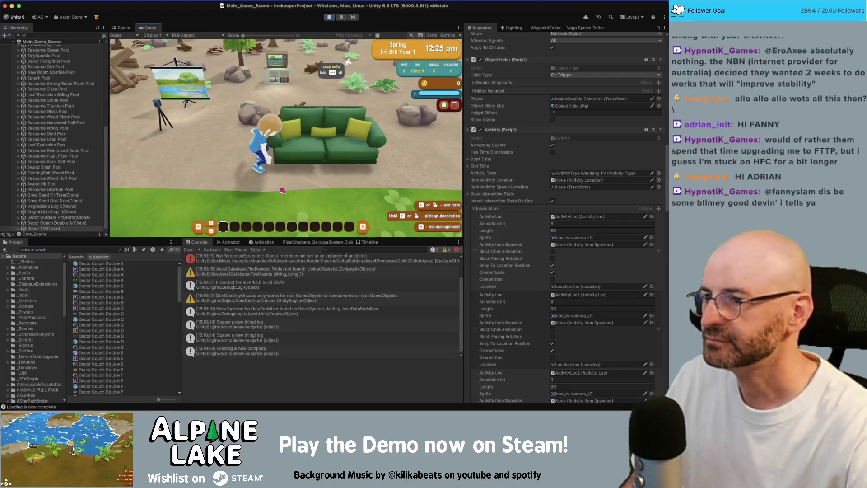
key(e)
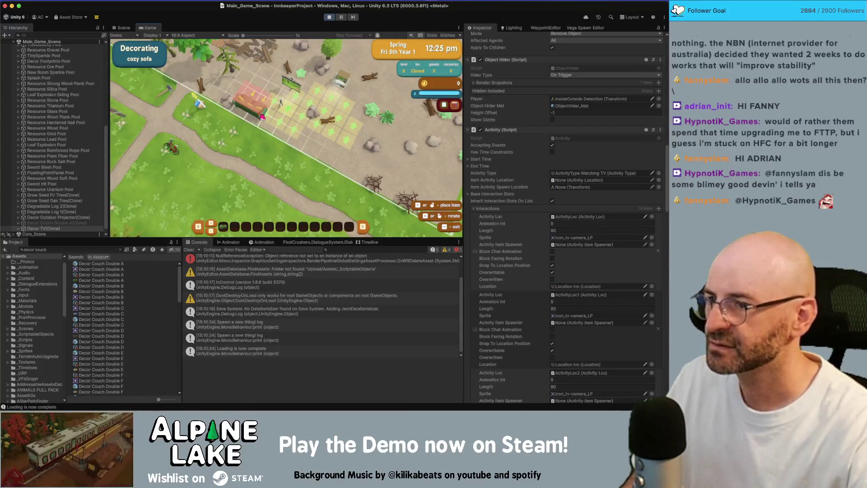
click(255, 113)
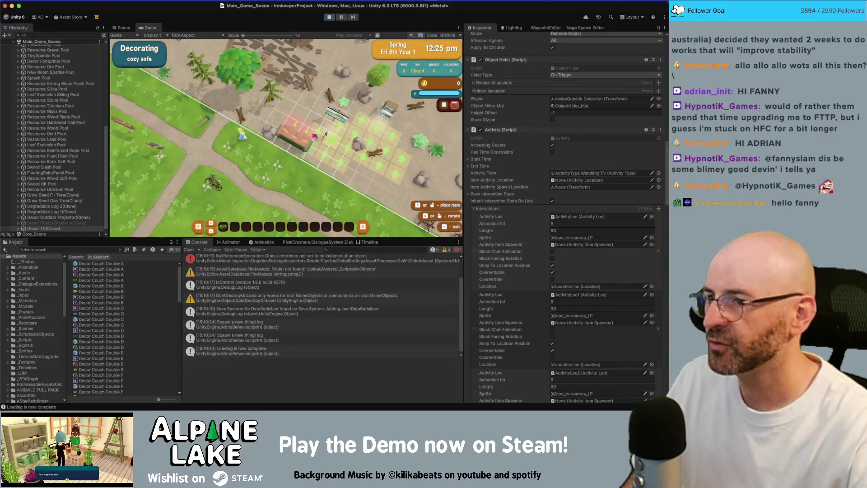
key(Escape)
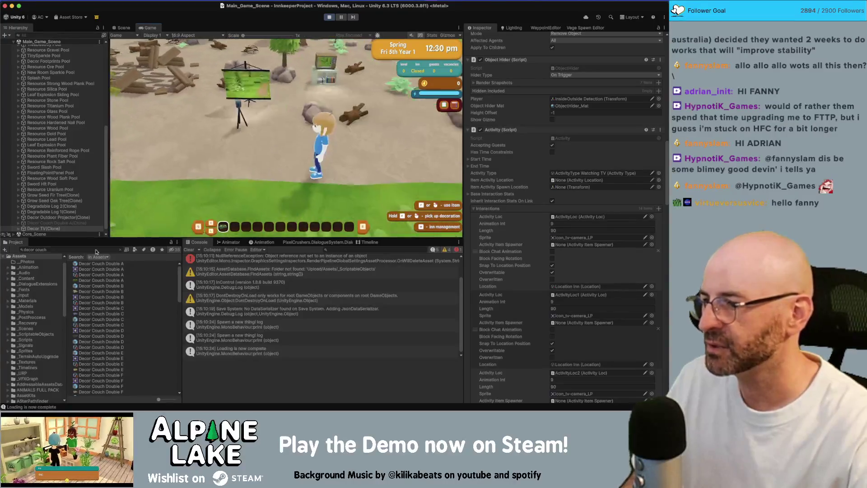
click(88, 250)
text(cha)
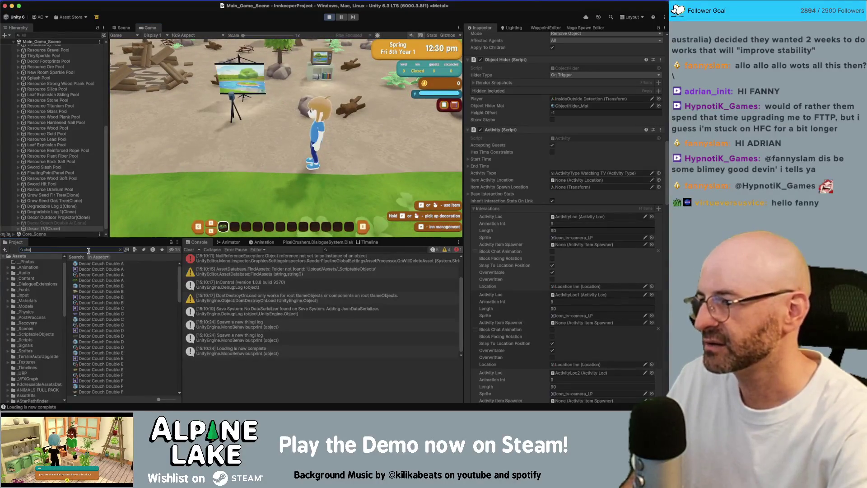
text( chair)
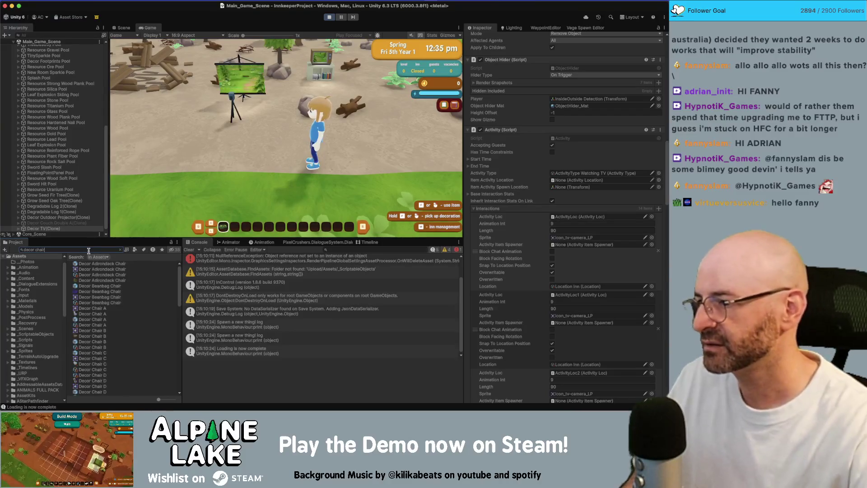
- Give the player an Adirondack chair, a Decor Beanbag Chair and Decor Chair A via Give Item Now
click(92, 264)
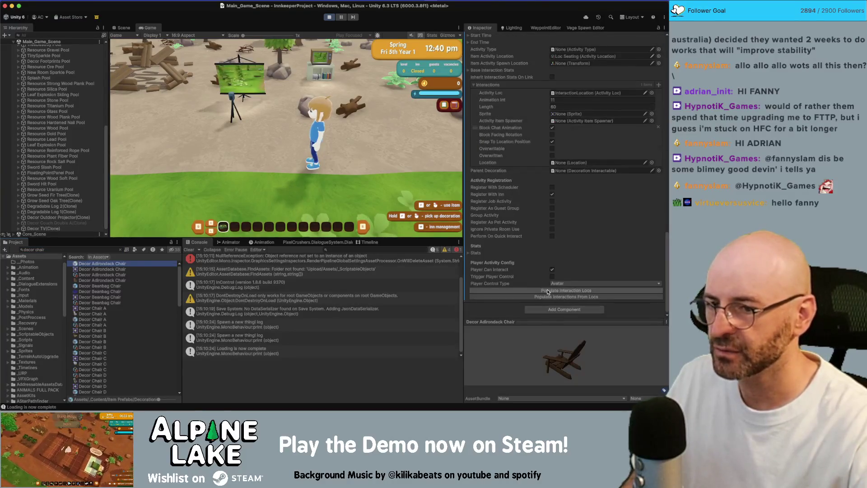
click(102, 275)
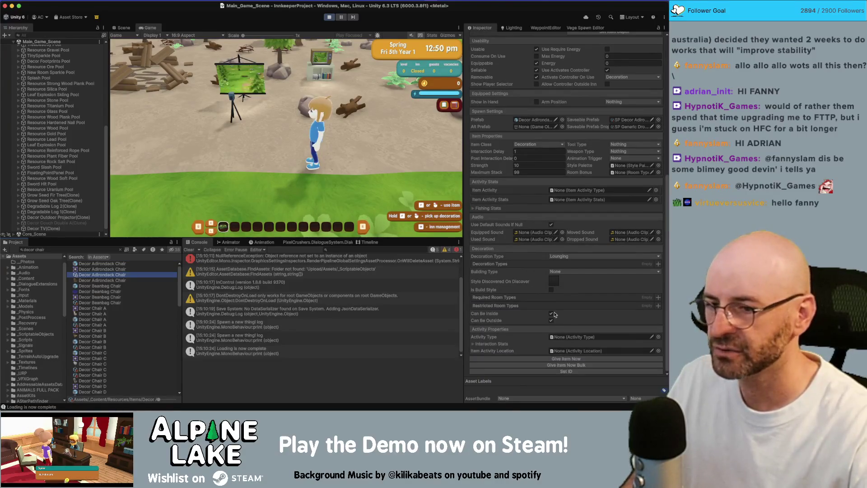
click(556, 360)
click(119, 302)
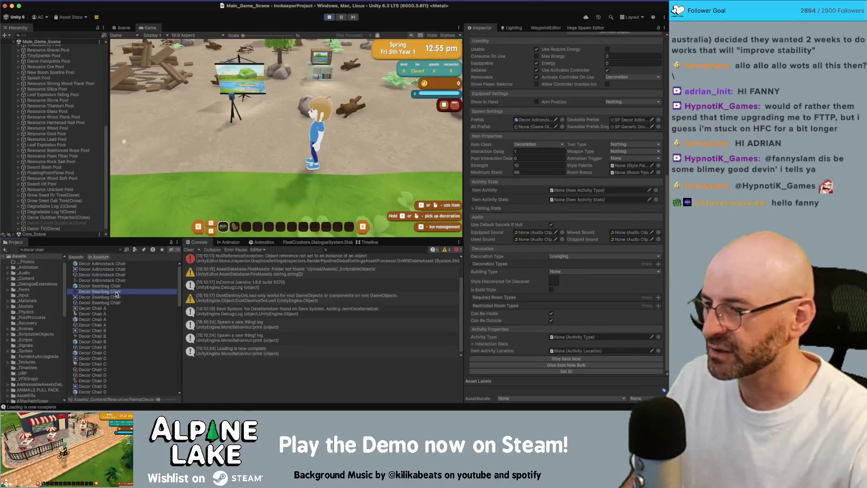
scroll(565, 203, down, 10)
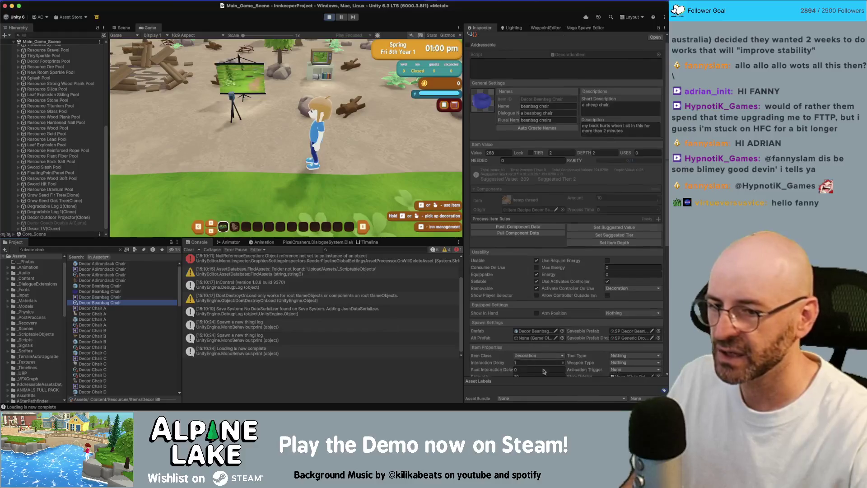
click(566, 359)
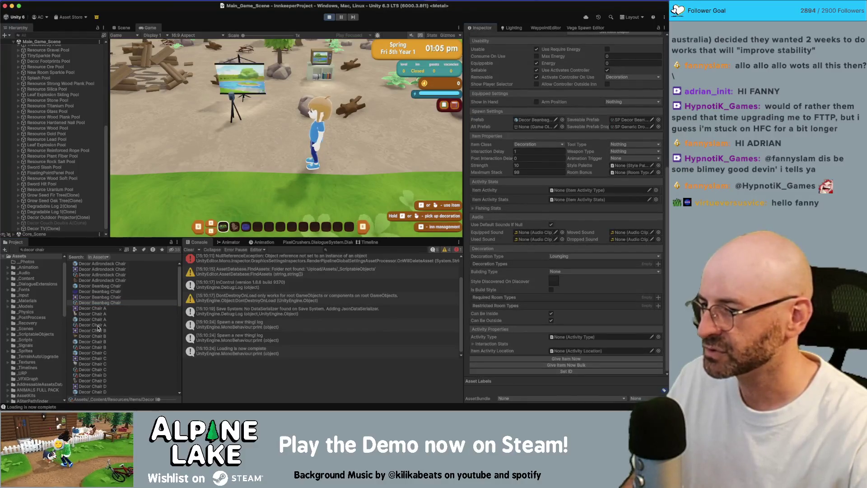
click(98, 325)
scroll(557, 343, down, 2)
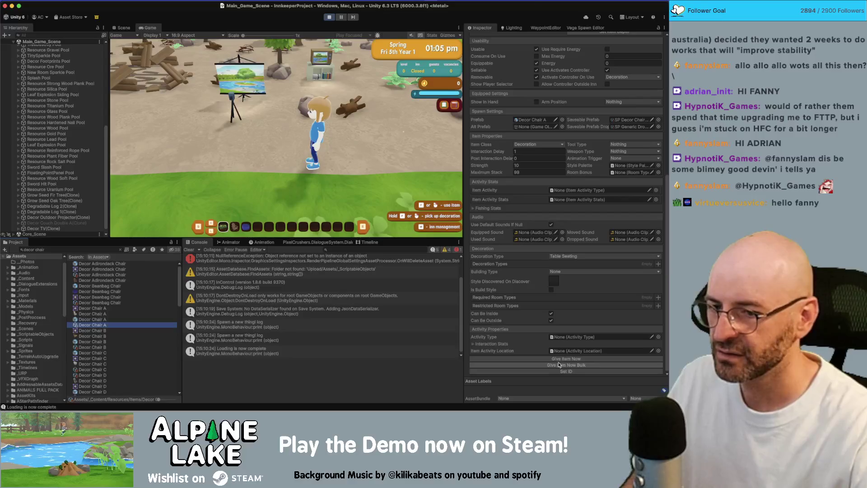
click(567, 358)
click(329, 197)
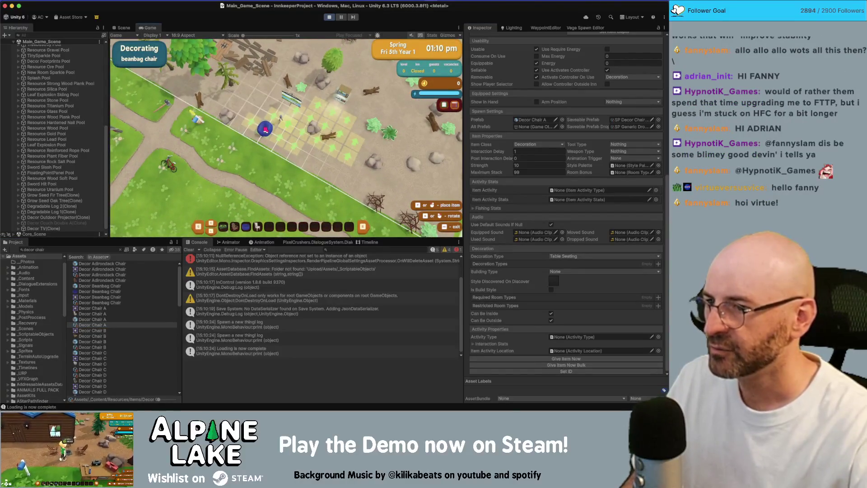
- Place the beanbag chair and sit on it facing the outdoor projector
click(265, 130)
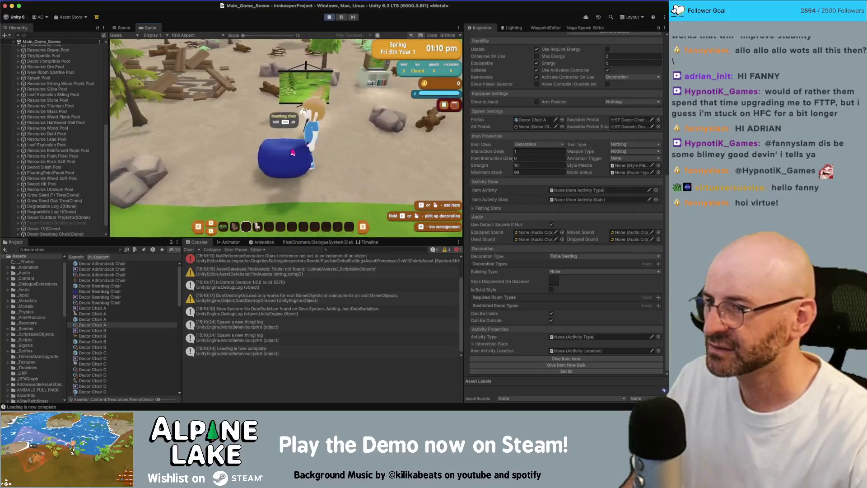
key(a)
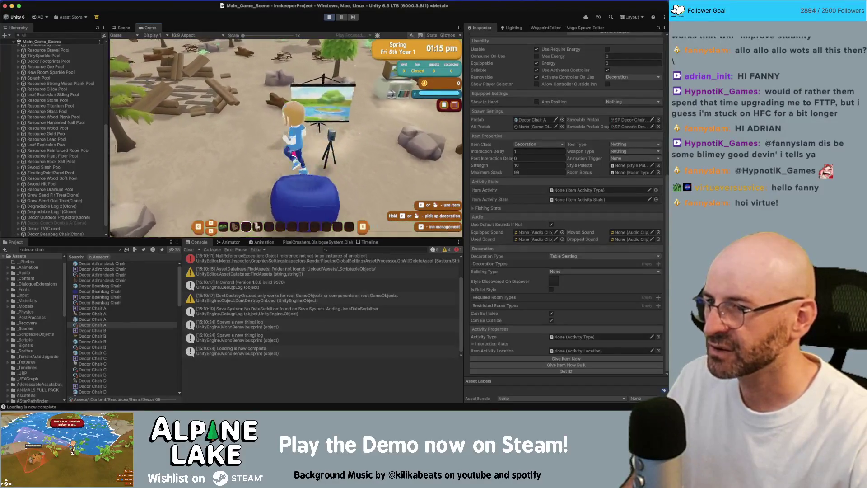
key(d)
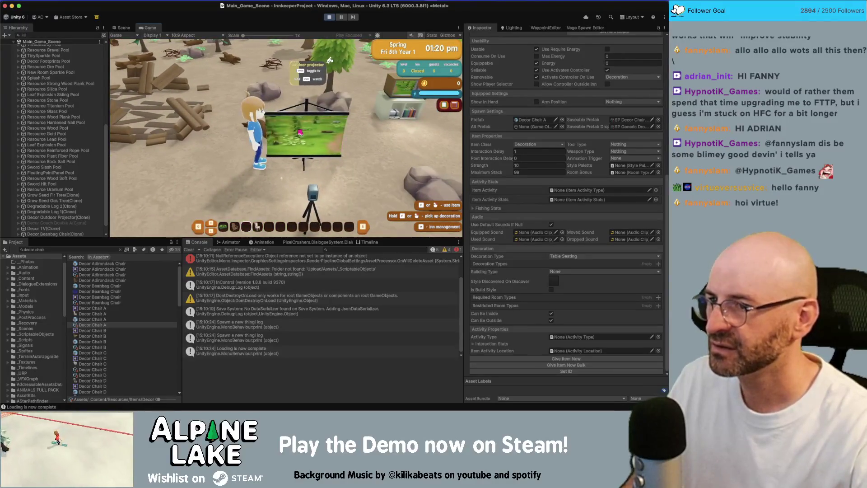
key(e)
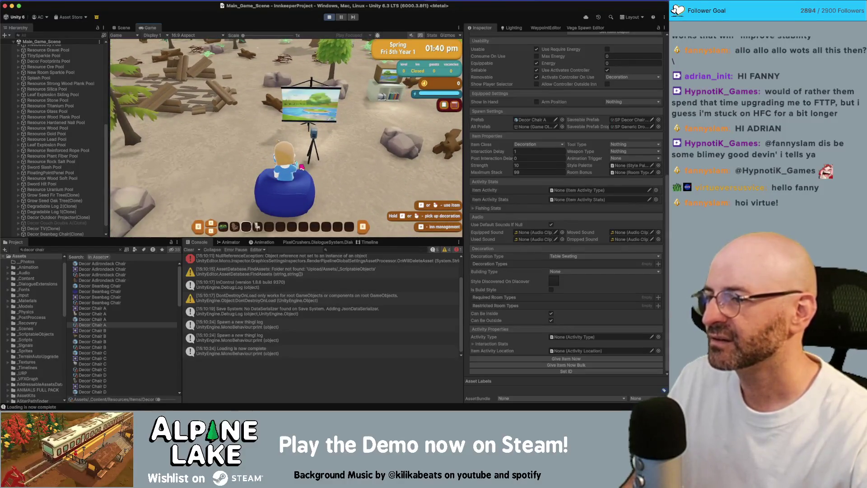
- Place the Adirondack chair beside the beanbag and try sitting in it
click(300, 165)
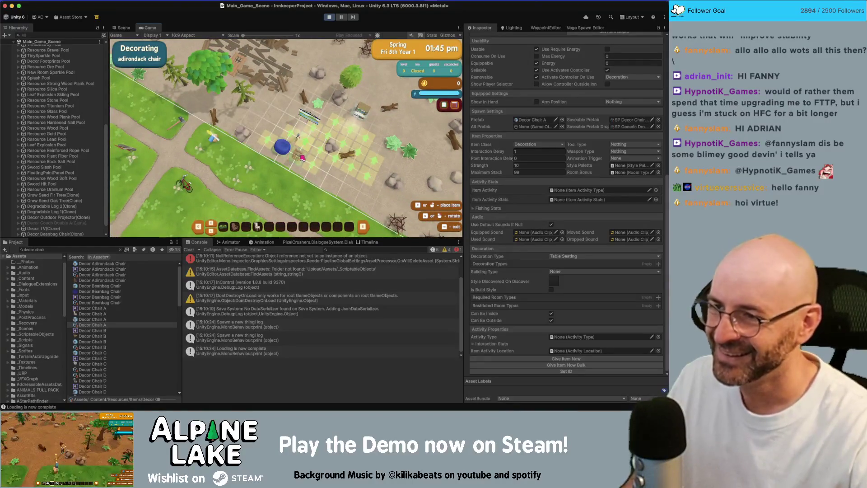
click(303, 158)
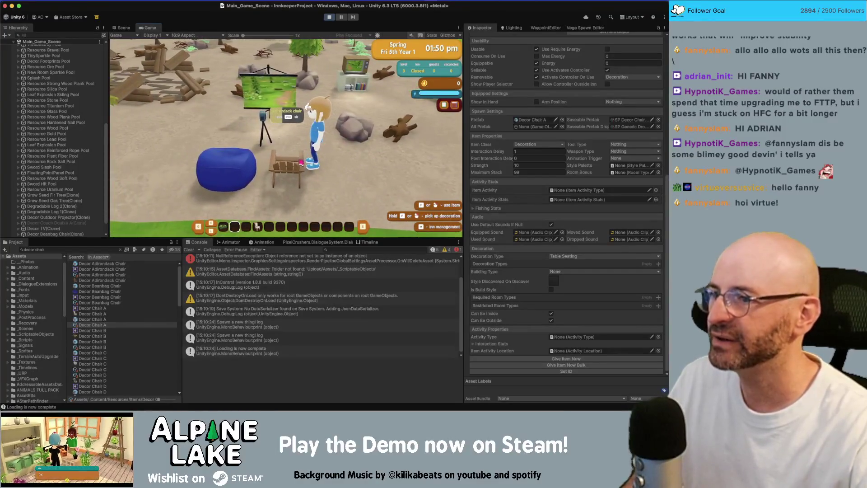
key(space)
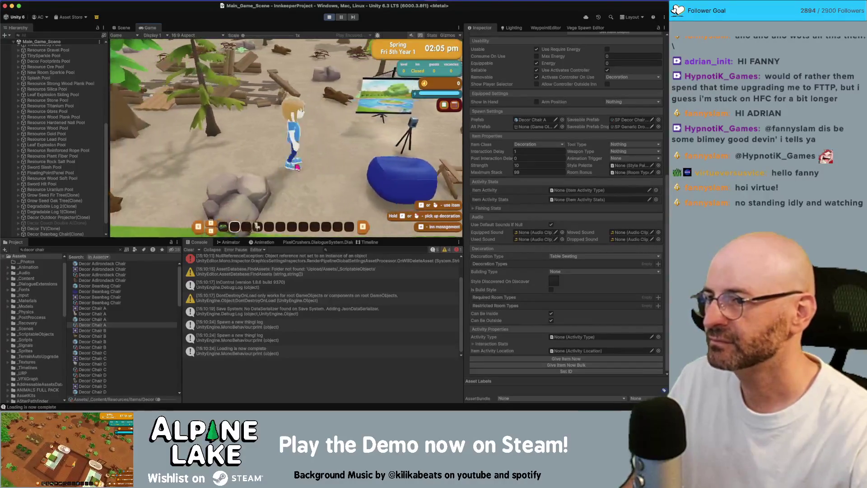
- Stand up and run left across the meadow, then back to the right
key(a)
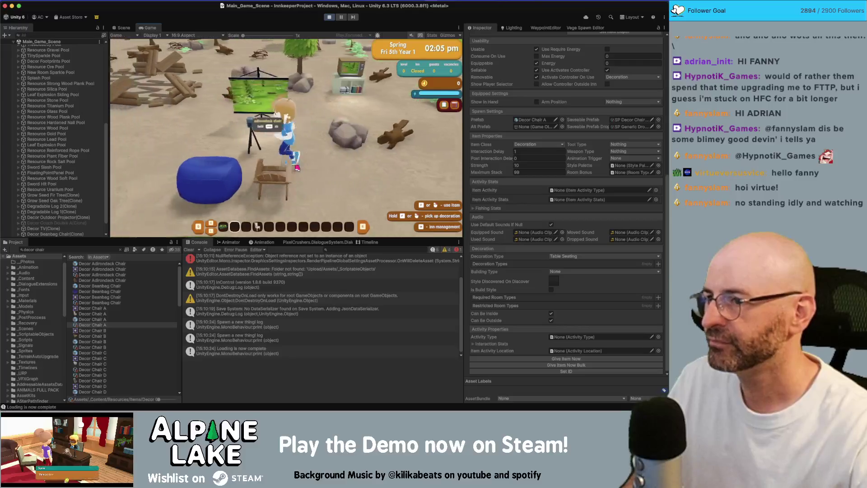
key(a)
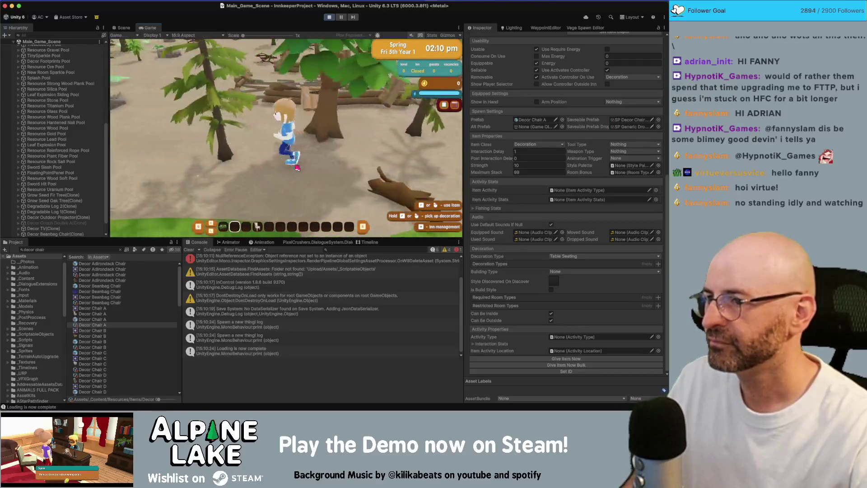
key(a)
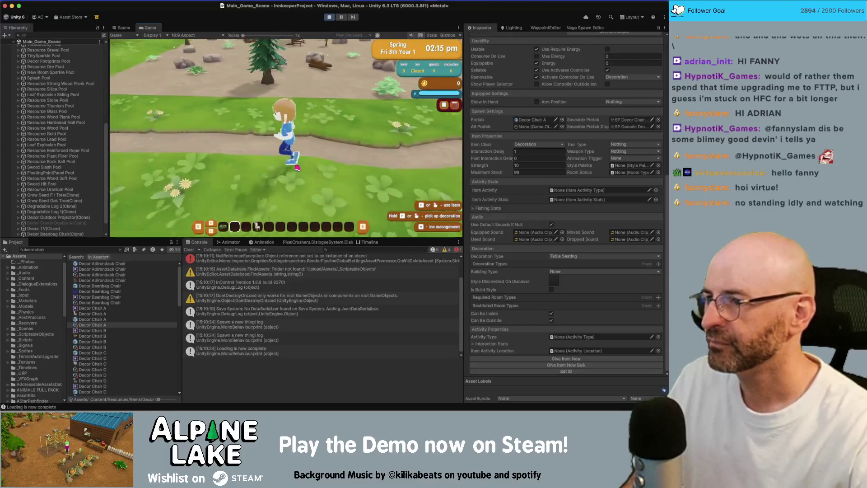
key(d)
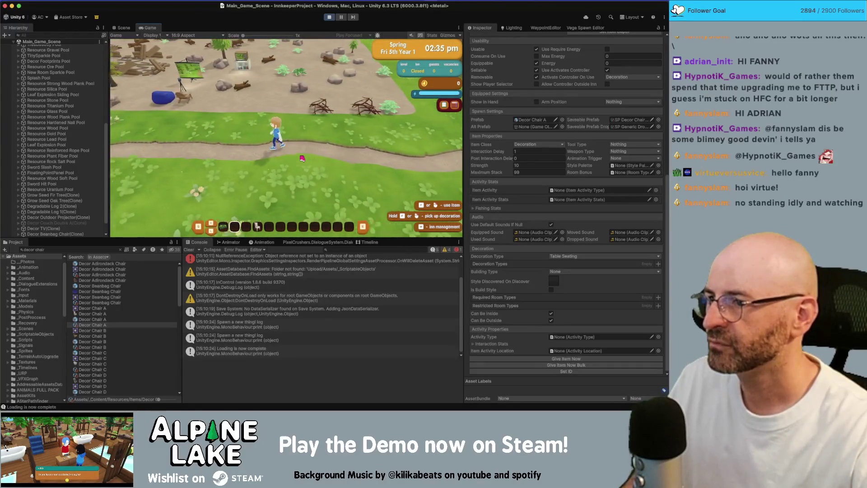
- Turn on the Stats overlay and run the character left along the path into the sand
click(432, 36)
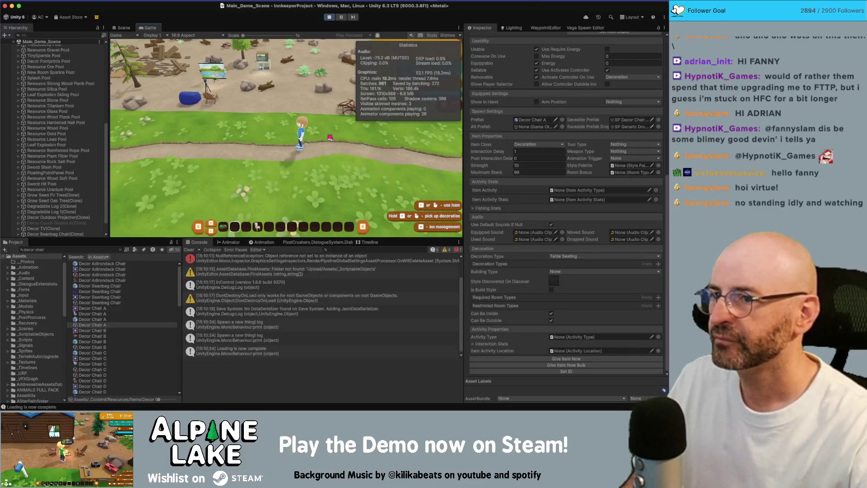
key(a)
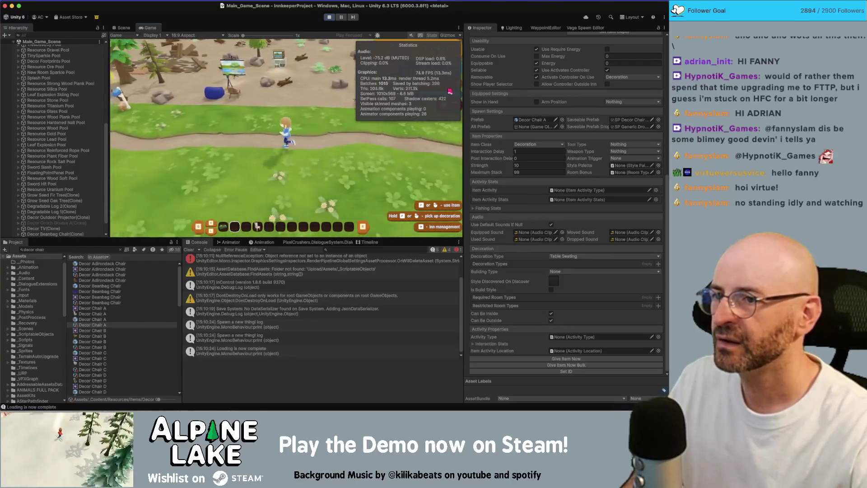
key(a)
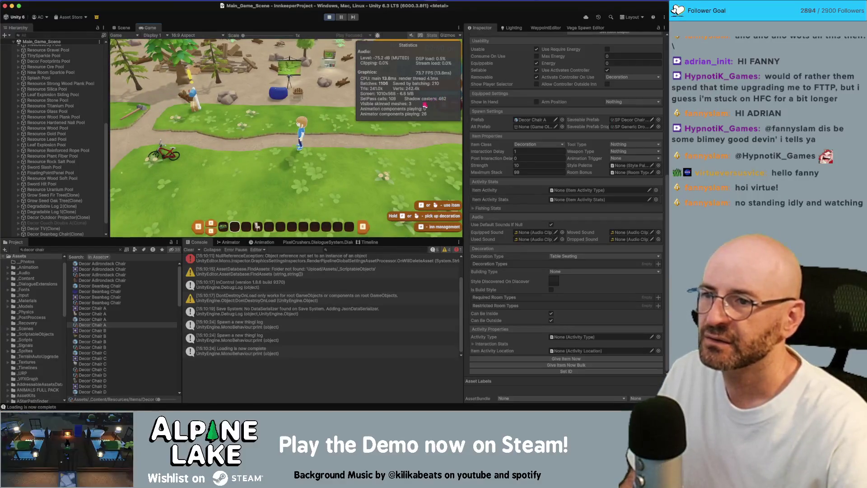
key(a)
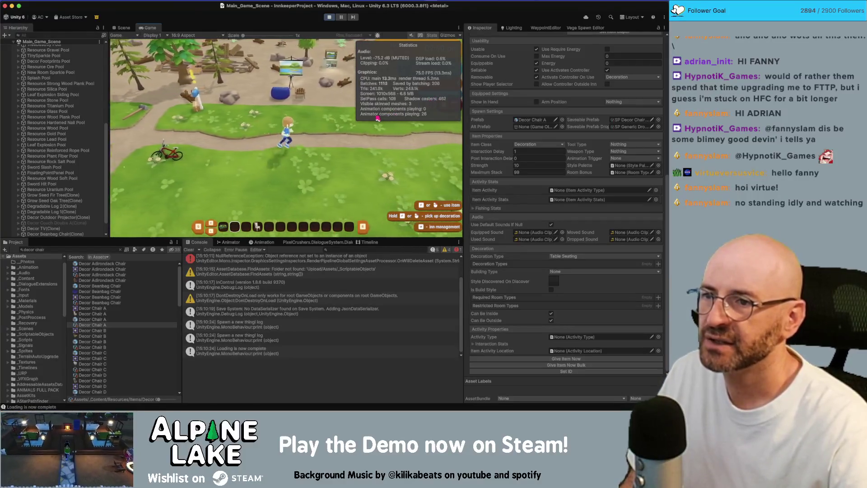
key(a)
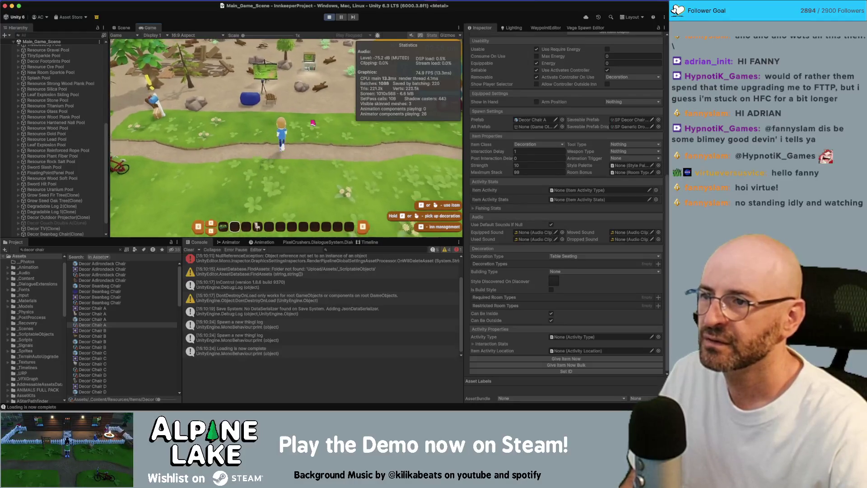
key(w)
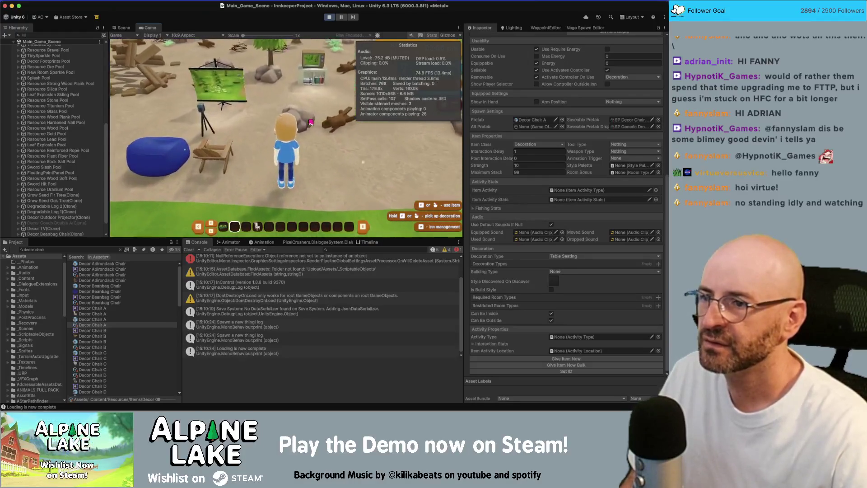
- Place the elegant chair from the hotbar beside the beanbag
key(a)
scroll(310, 122, down, 2)
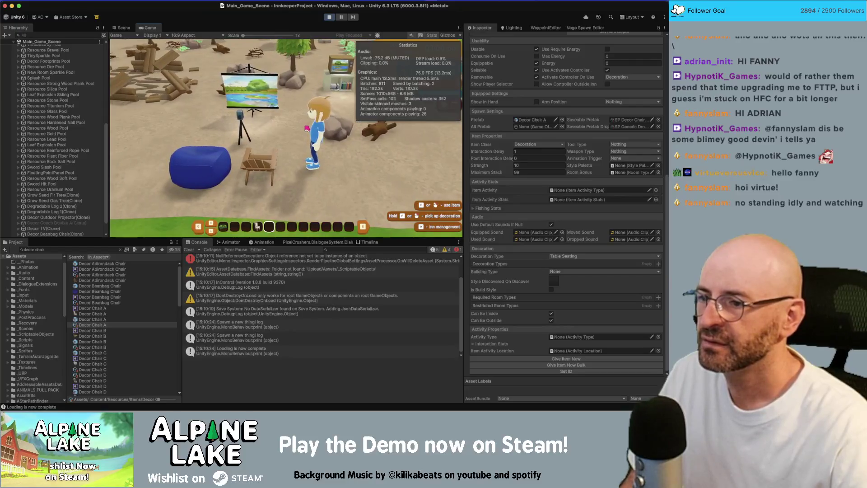
click(307, 129)
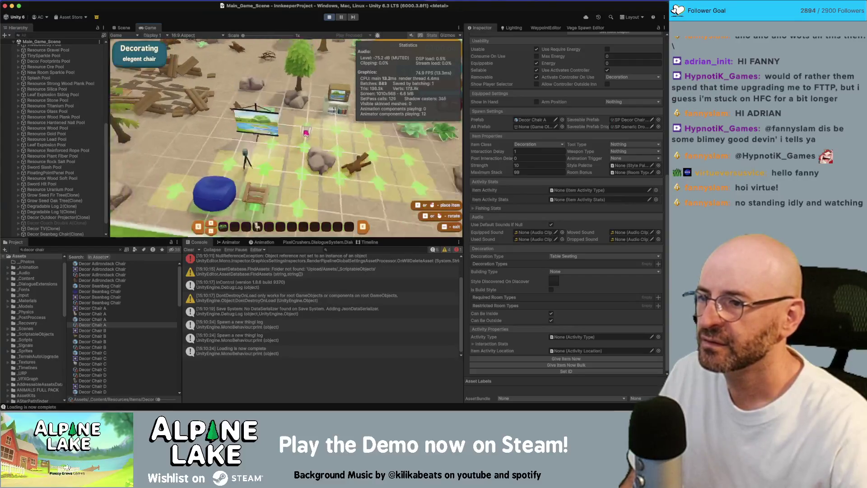
key(w)
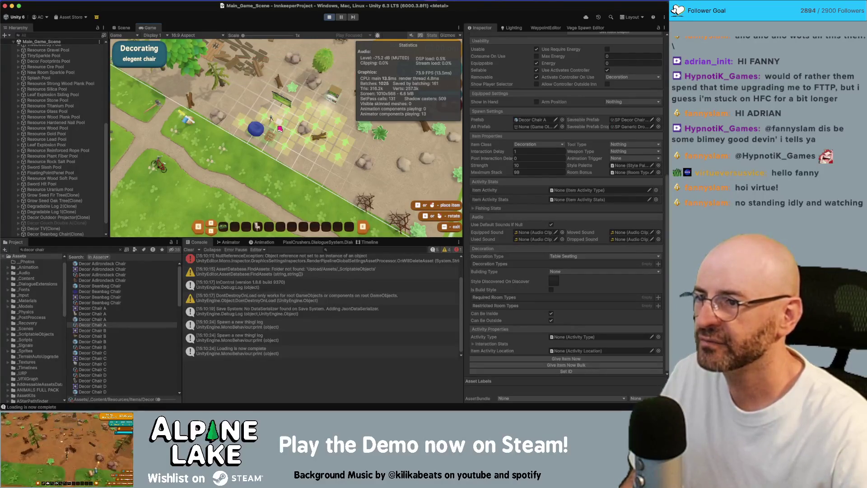
click(286, 151)
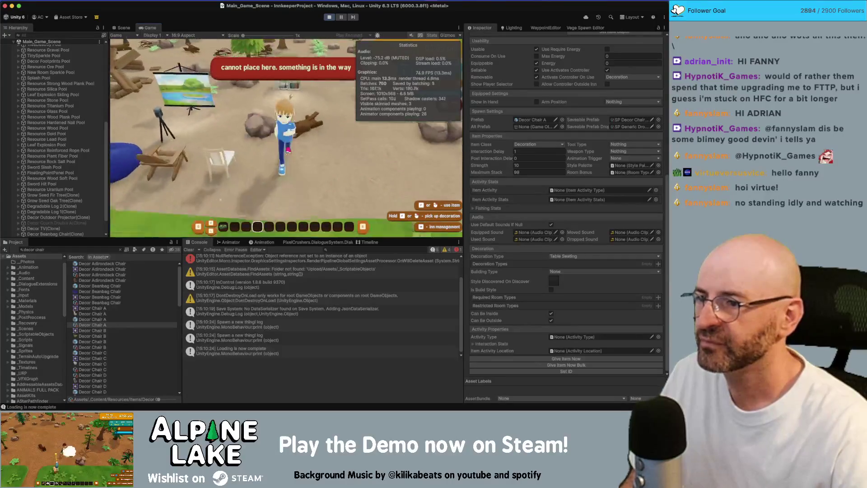
- Sit in the chair facing the projector, get up to use the TV, then sit again
key(w)
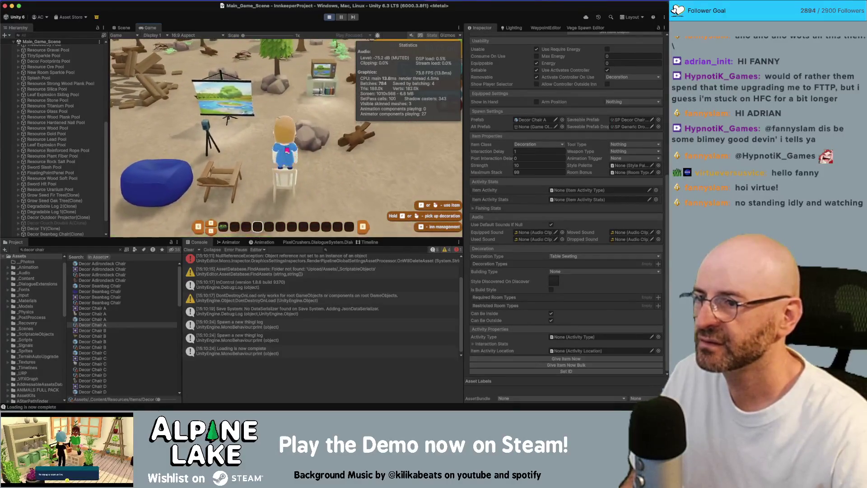
key(e)
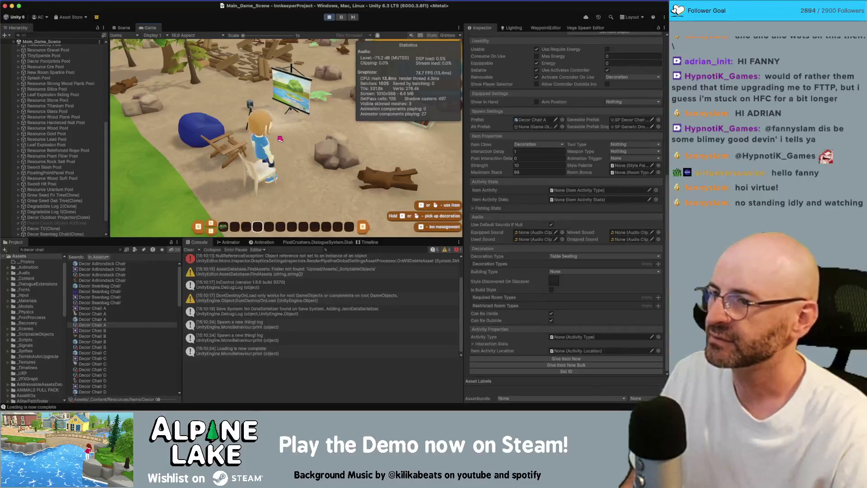
key(w)
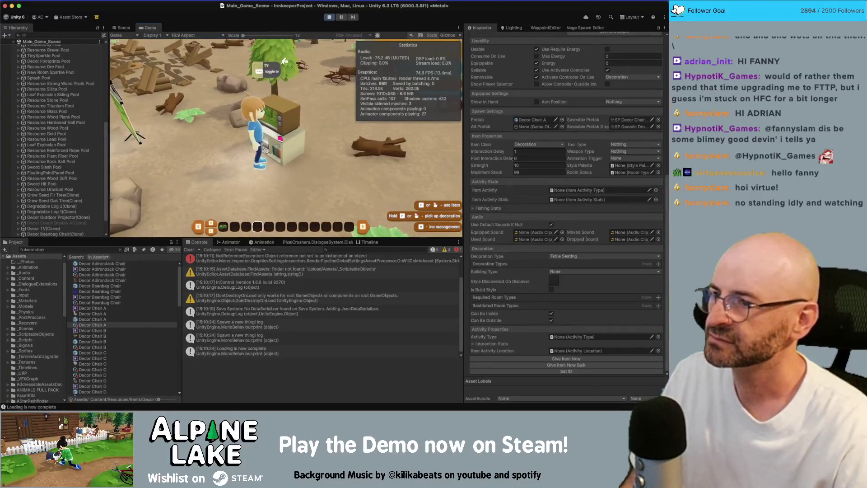
key(e)
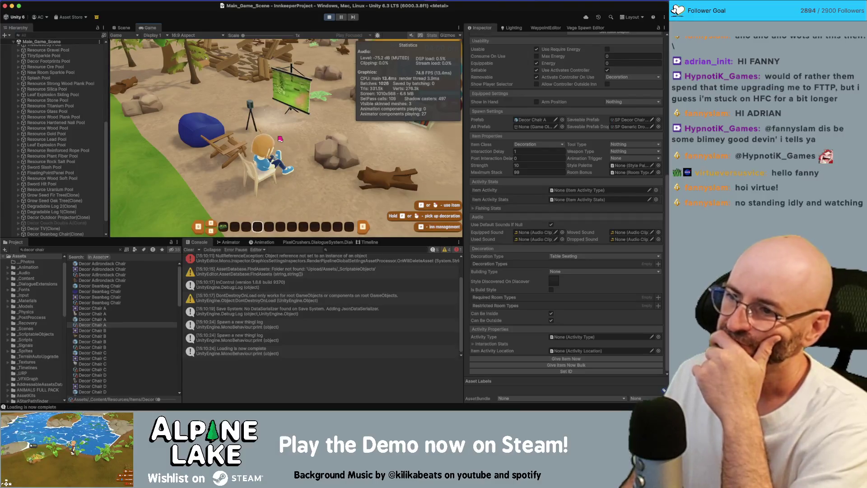
- Run around the beanbag and outdoor projector, then stop Play mode
key(w)
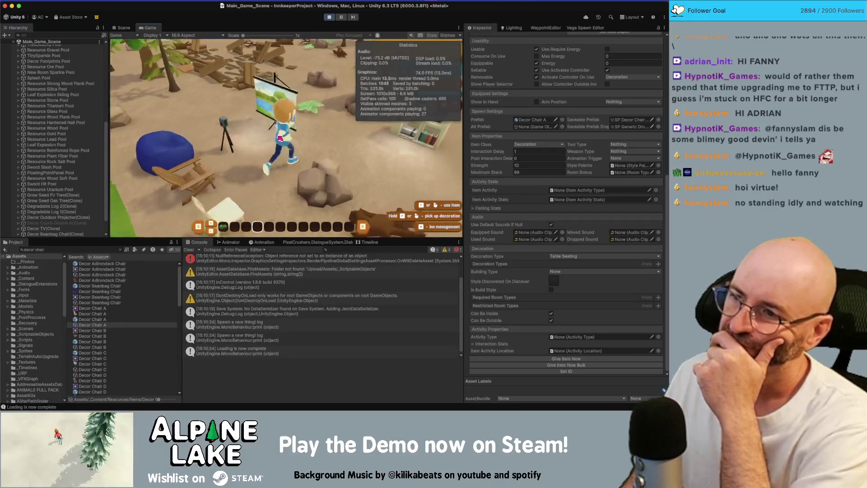
key(a)
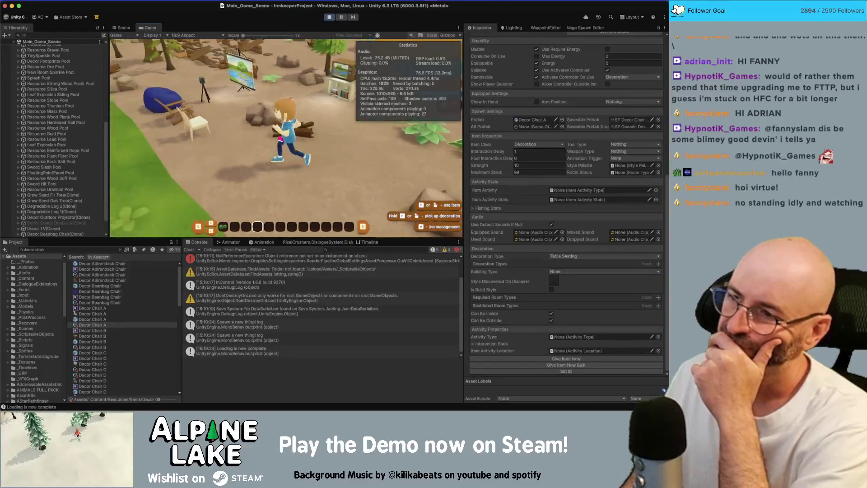
key(a)
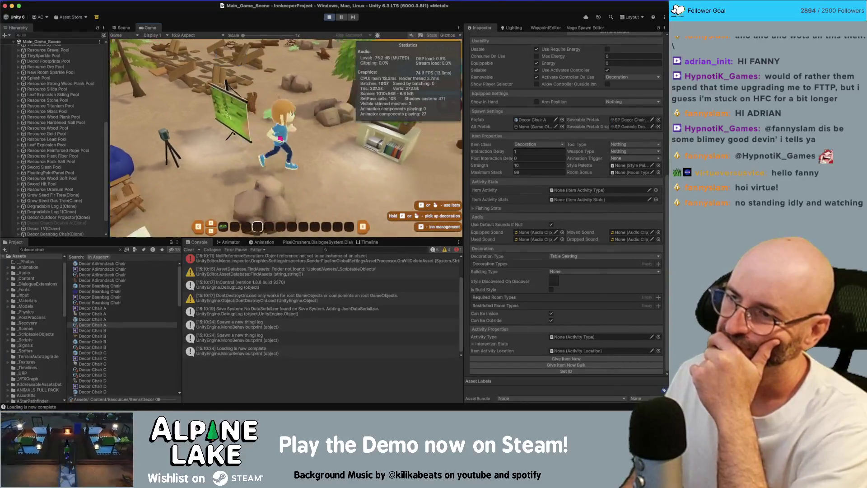
key(a)
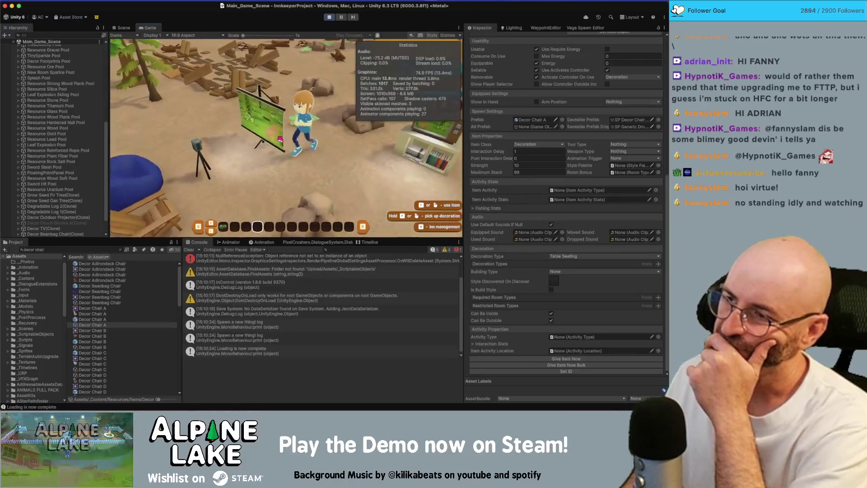
key(w)
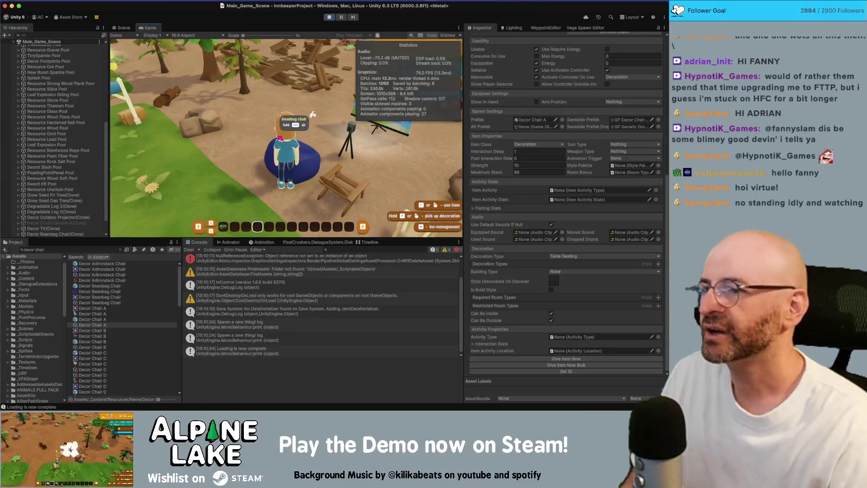
key(a)
key(w)
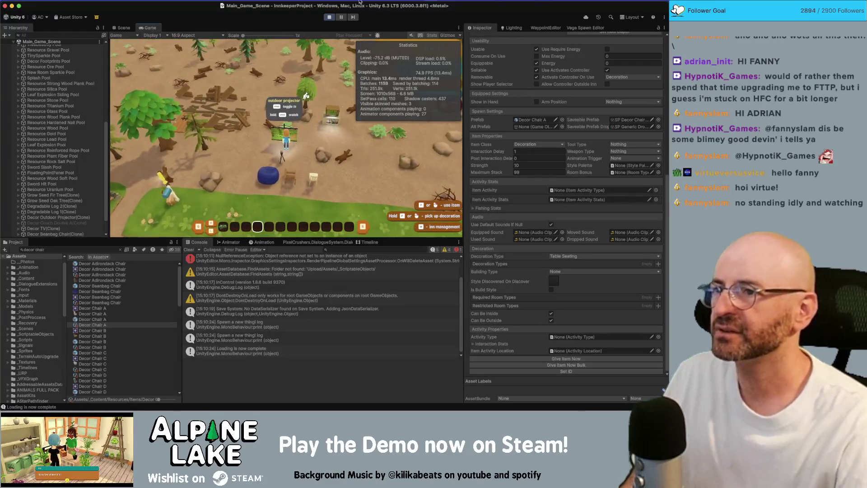
click(330, 17)
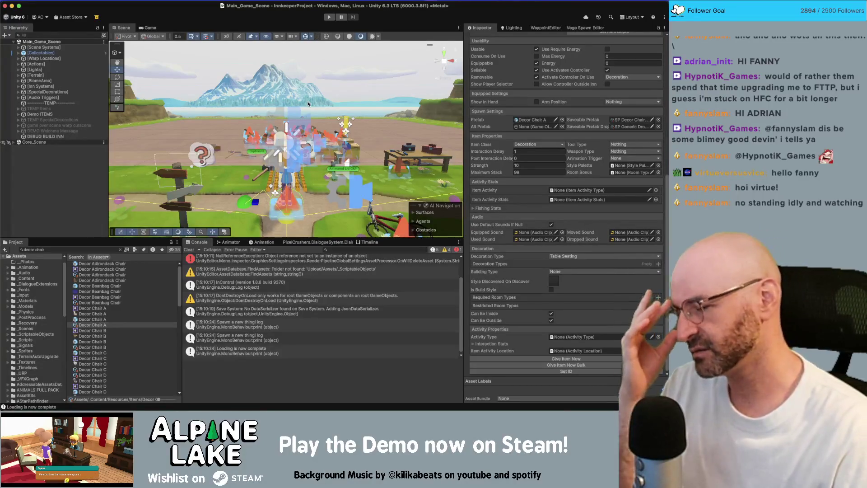
- Bring the Mac_AL_v0.2.18_v01 build folder forward and launch Alpine Lake.app from it
click(43, 166)
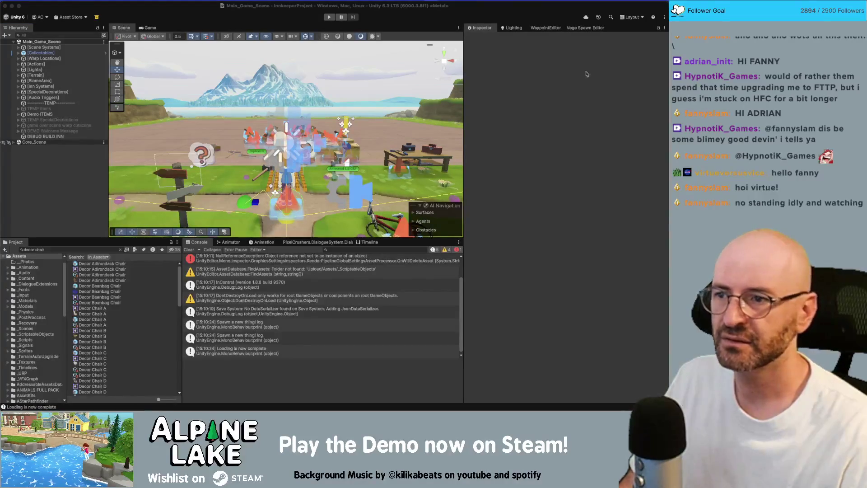
click(93, 174)
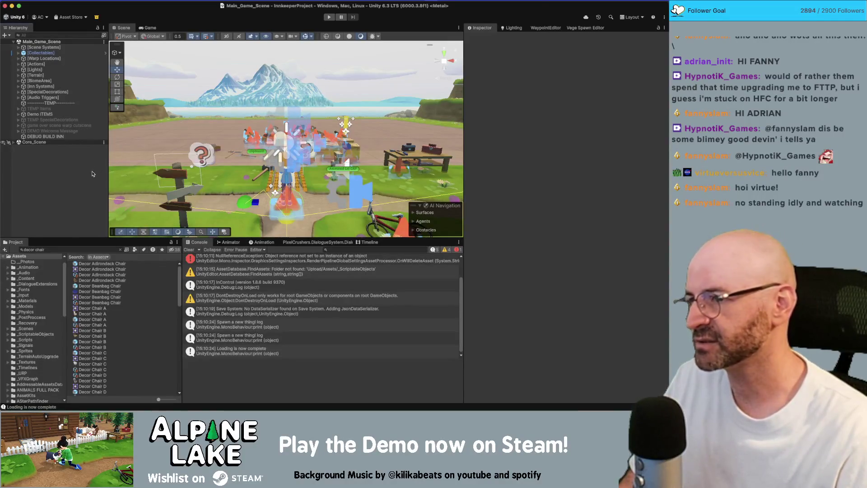
key(super+Tab)
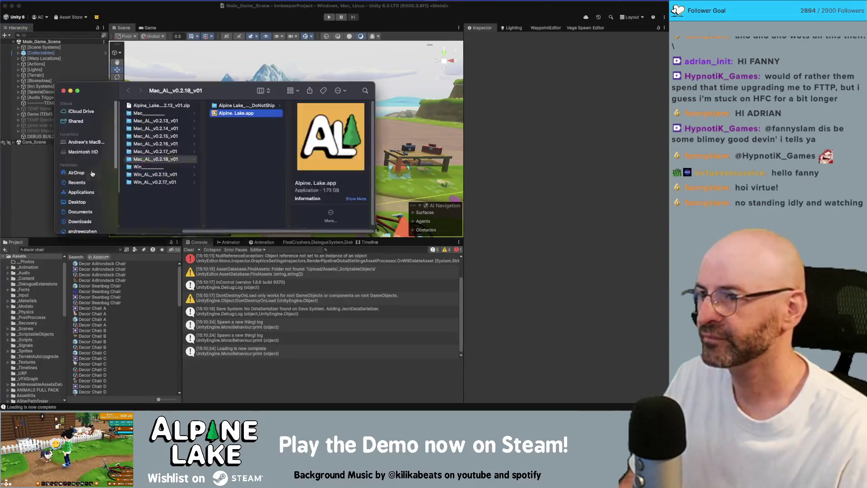
click(249, 117)
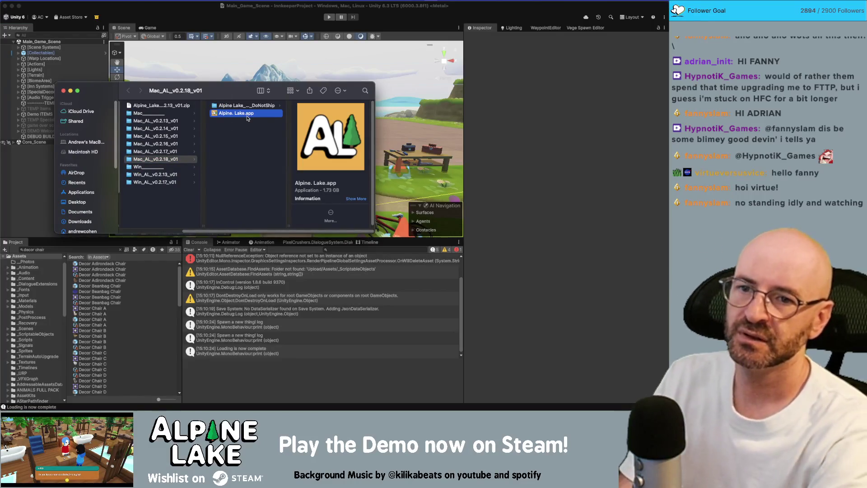
double_click(248, 115)
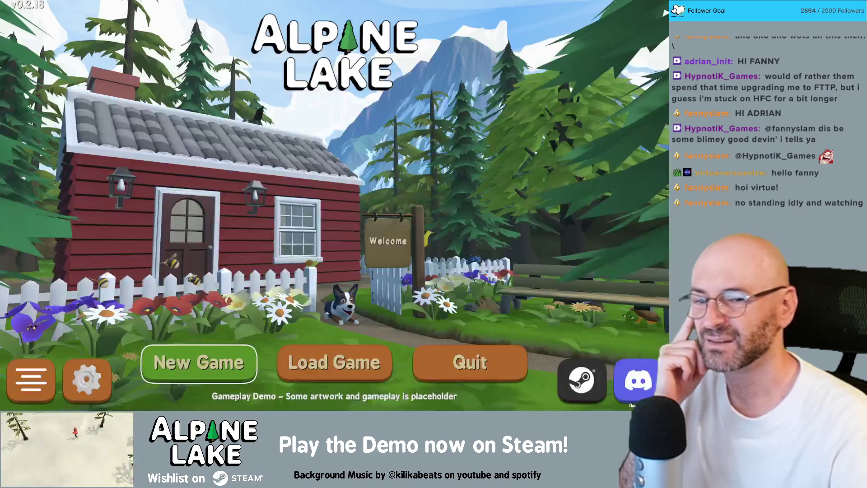
- Return to the running game and load the first save slot
key(super+Tab)
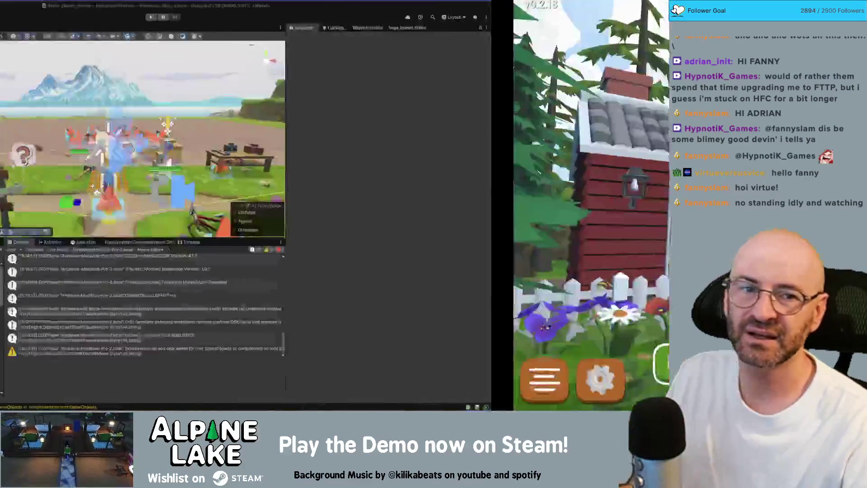
key(super+Tab)
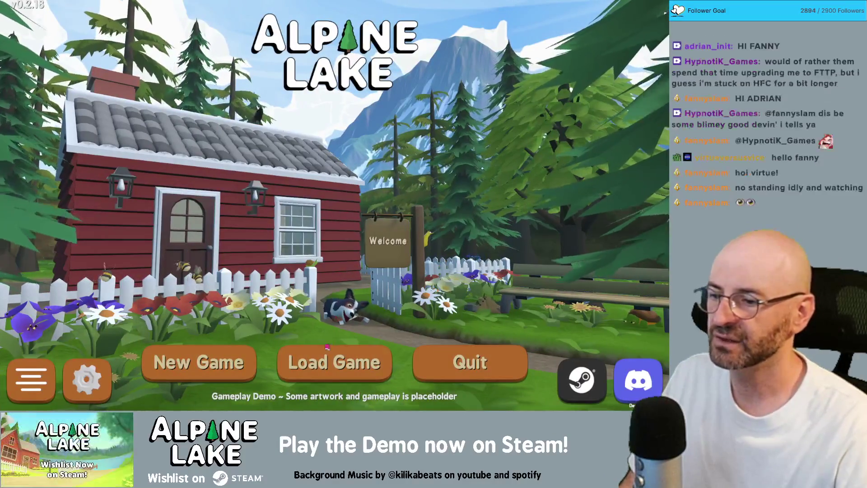
click(326, 363)
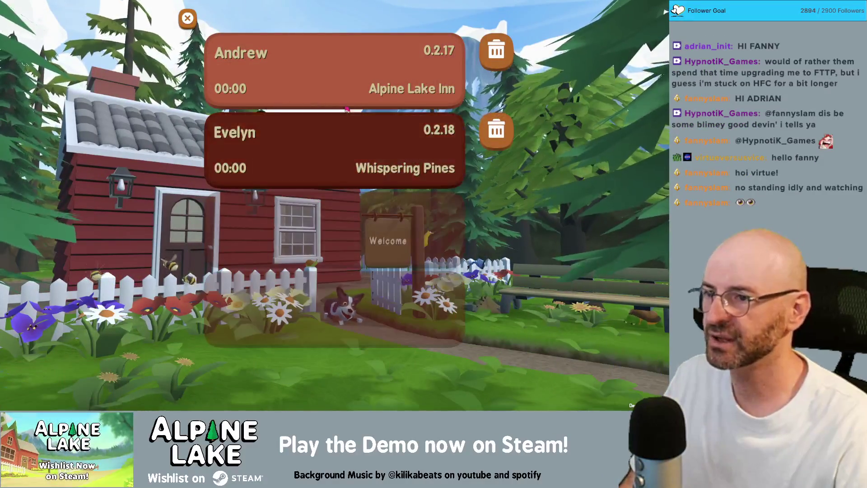
click(348, 88)
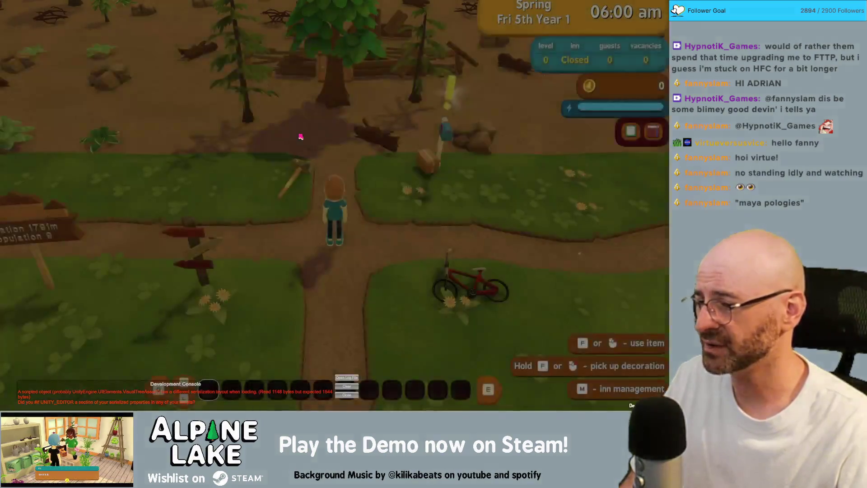
- Run the character around the paths, dirt and grass near the mailbox and bike
key(d)
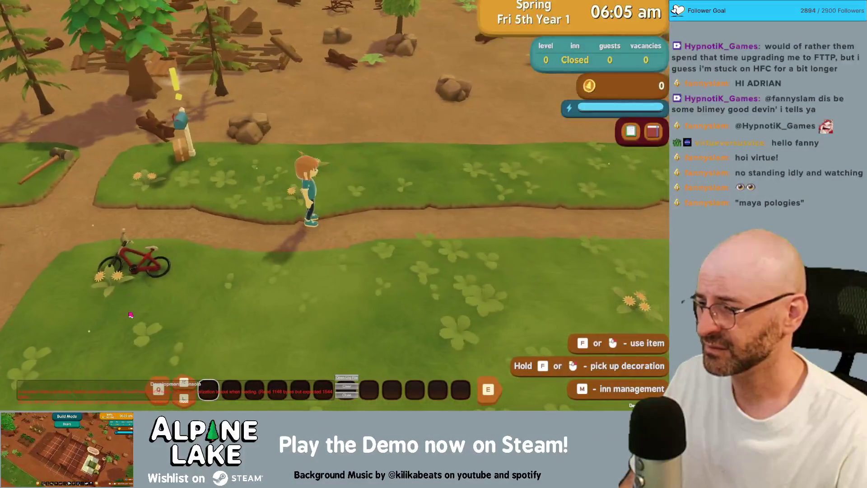
key(d)
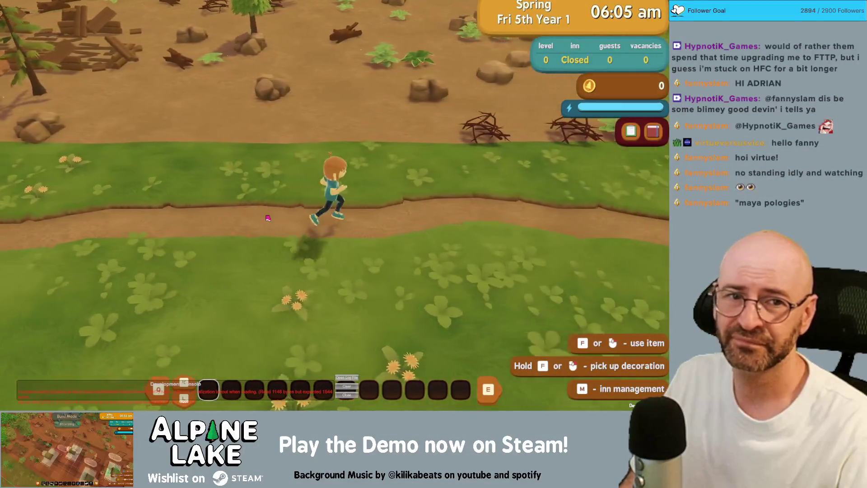
key(w)
key(a)
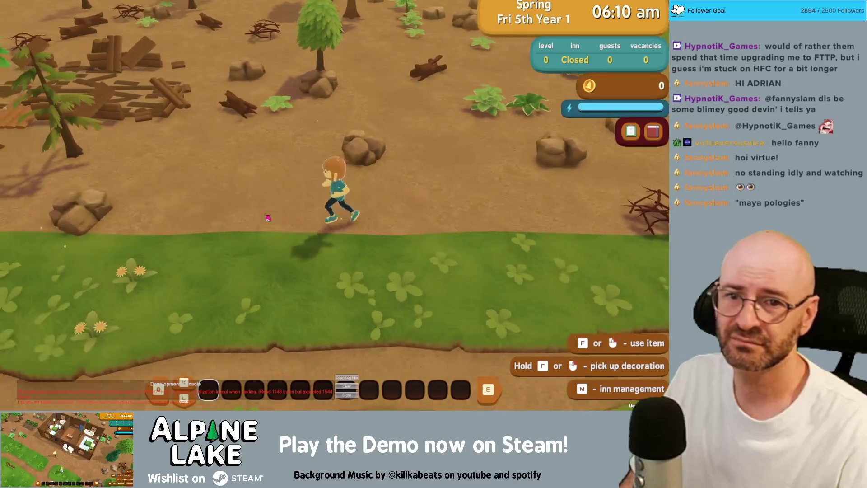
key(a)
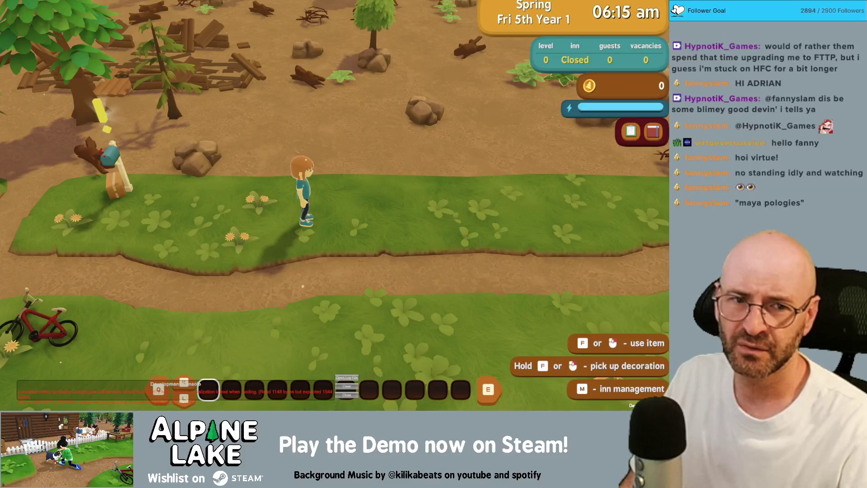
key(d)
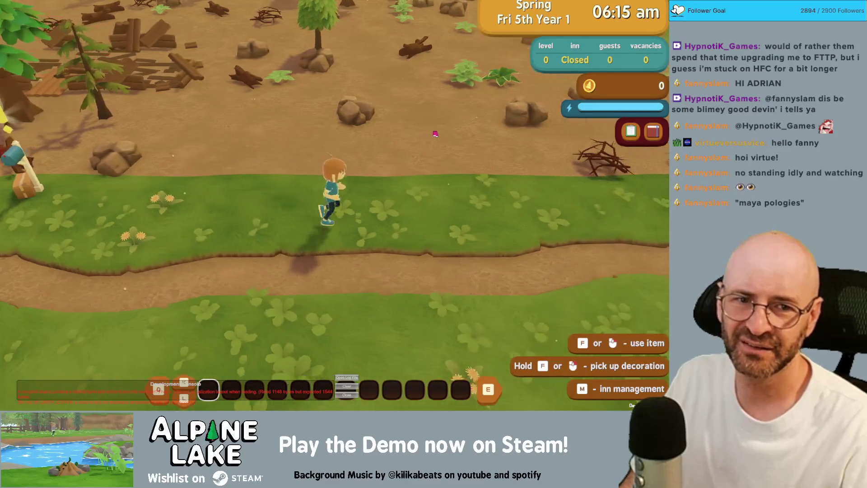
key(w)
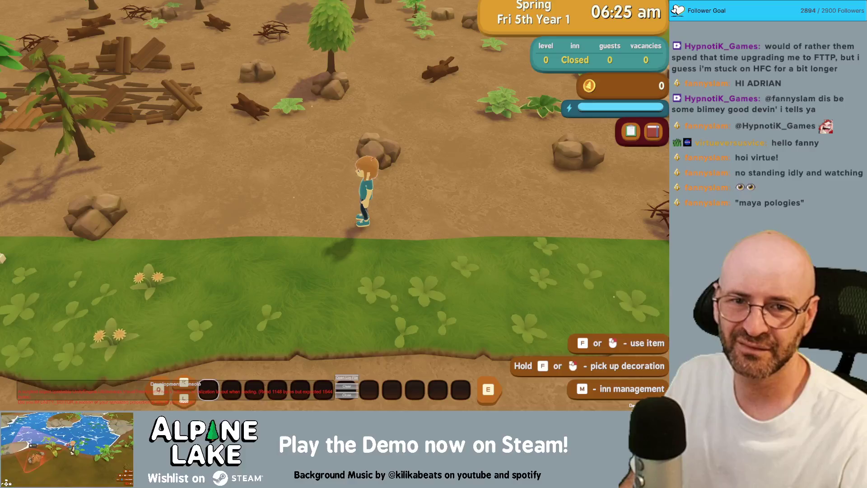
key(s)
key(a)
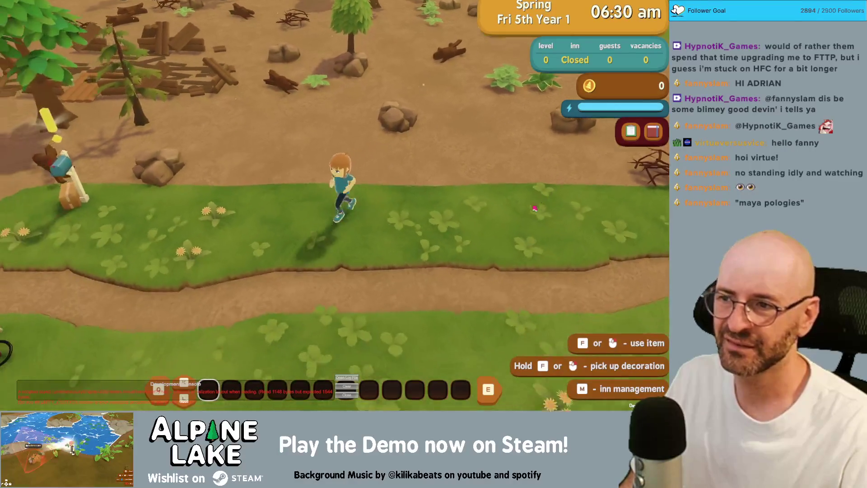
- Open the in-game menu and flip through to the Help and Settings pages
key(e)
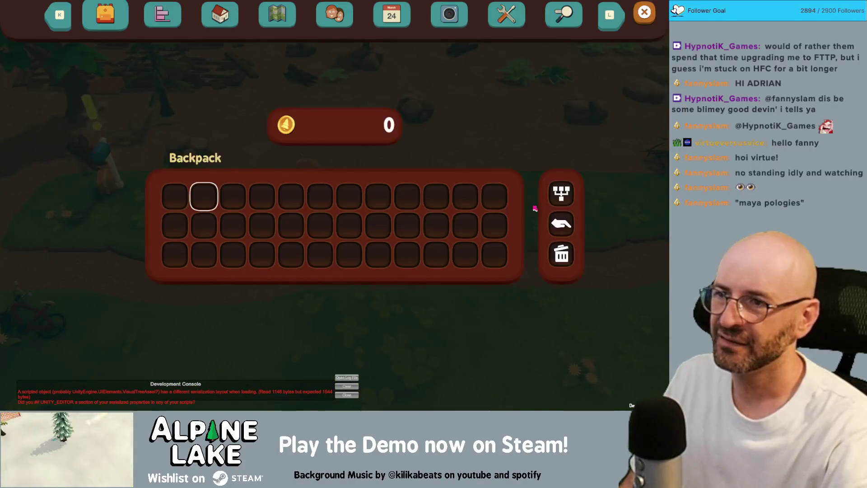
key(l)
key(l)
key(l)
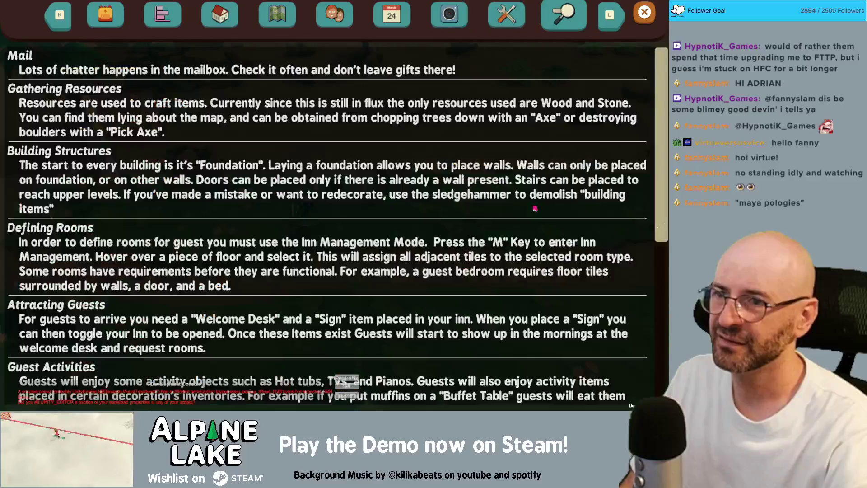
scroll(535, 208, down, 1)
key(k)
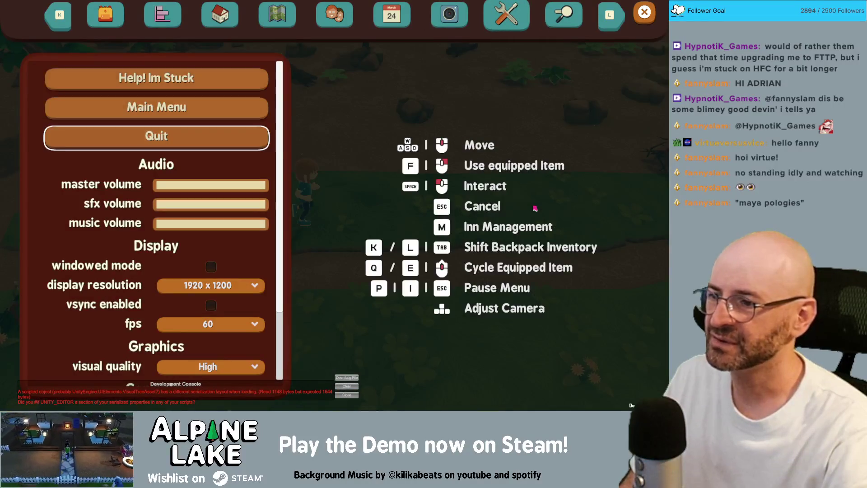
- Toggle the vsync setting, then resume play and run the character right and back left
key(Down)
key(Down)
key(Return)
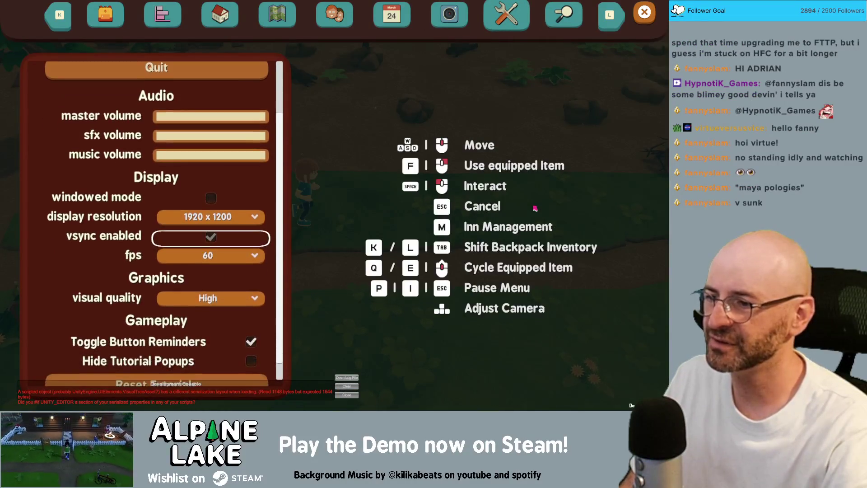
key(Return)
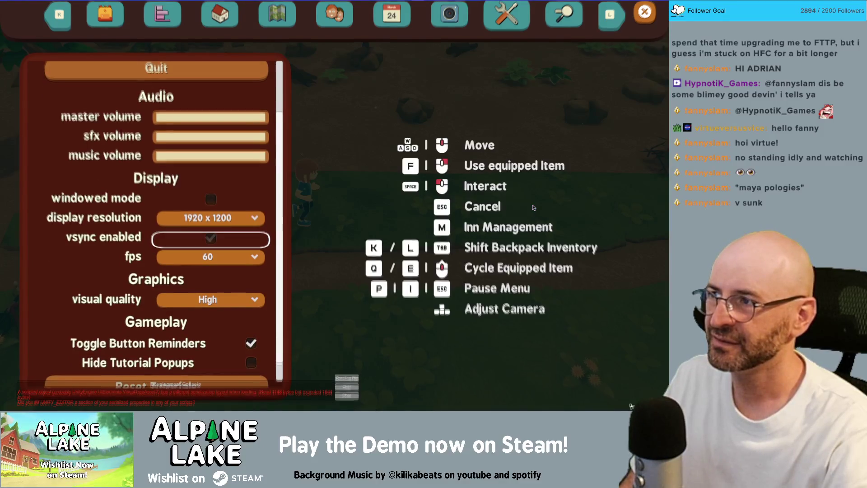
key(Return)
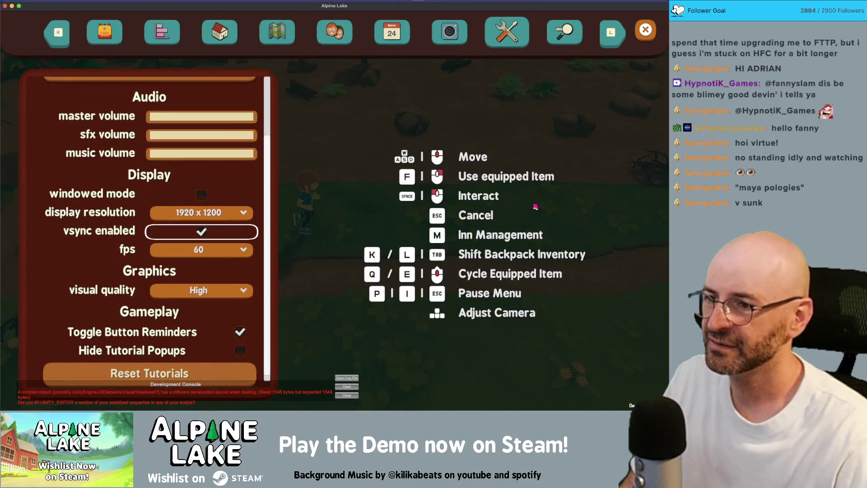
key(Escape)
key(d)
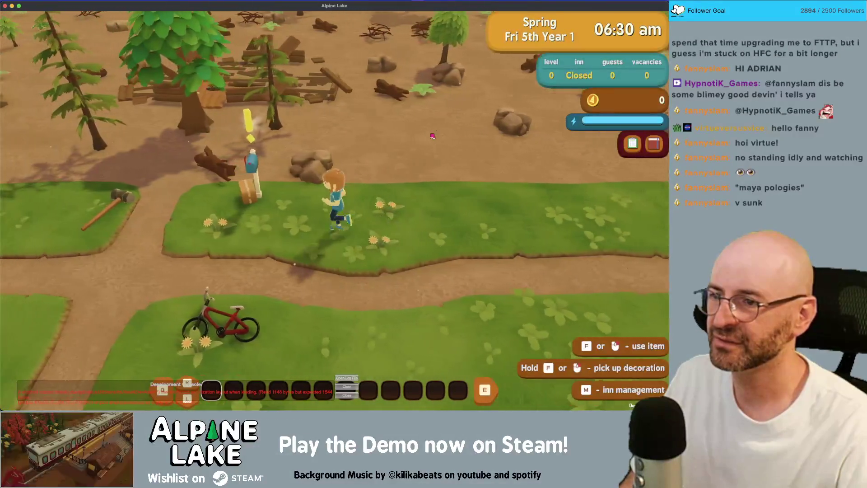
key(d)
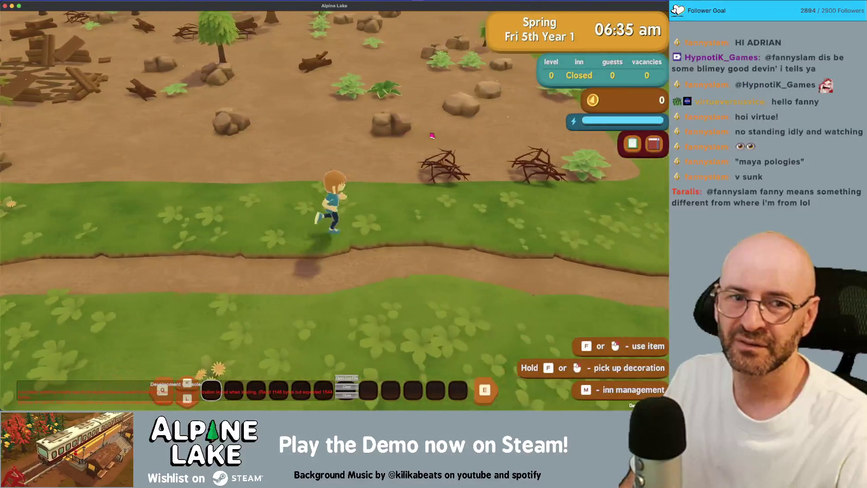
key(a)
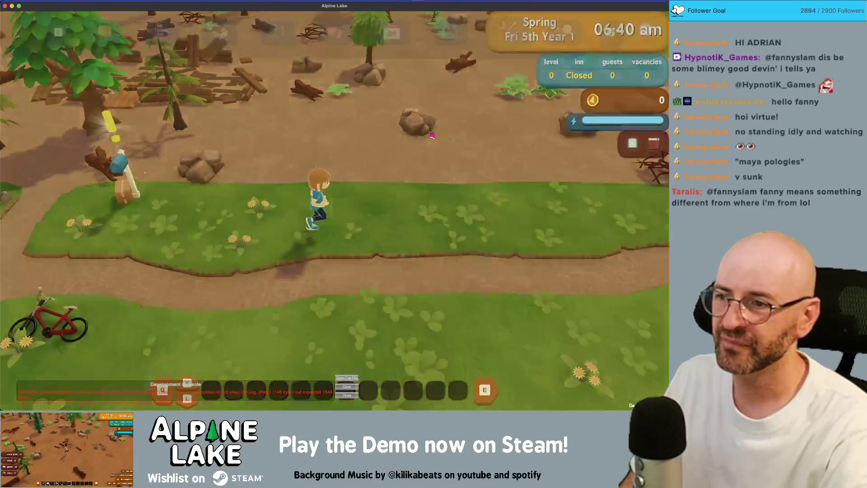
- Reopen the settings, turn vsync off, and resume running right
key(Escape)
key(Down)
key(Down)
key(Down)
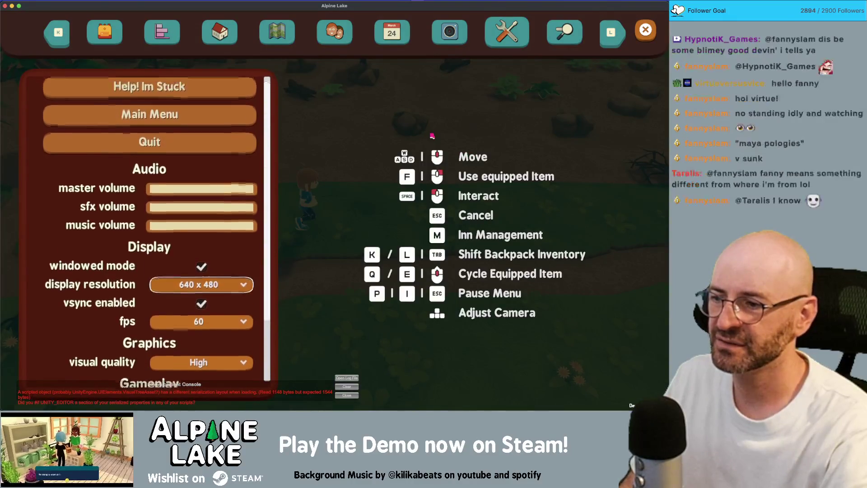
key(Return)
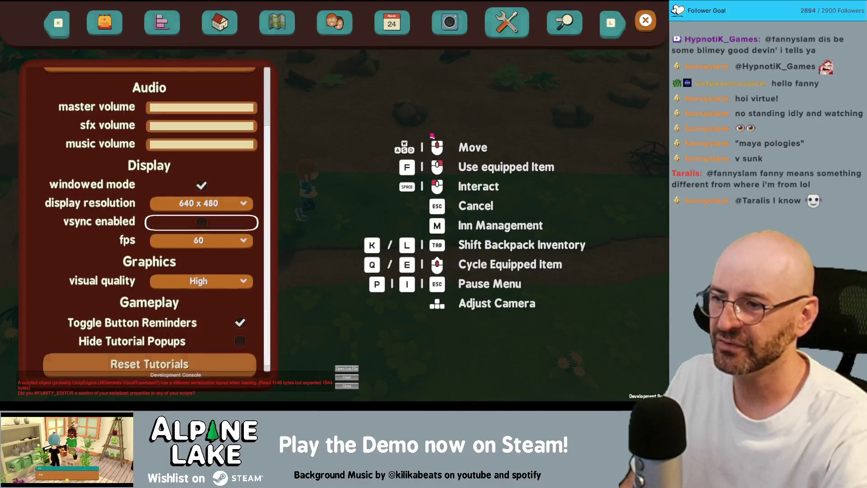
key(Escape)
key(d)
key(d)
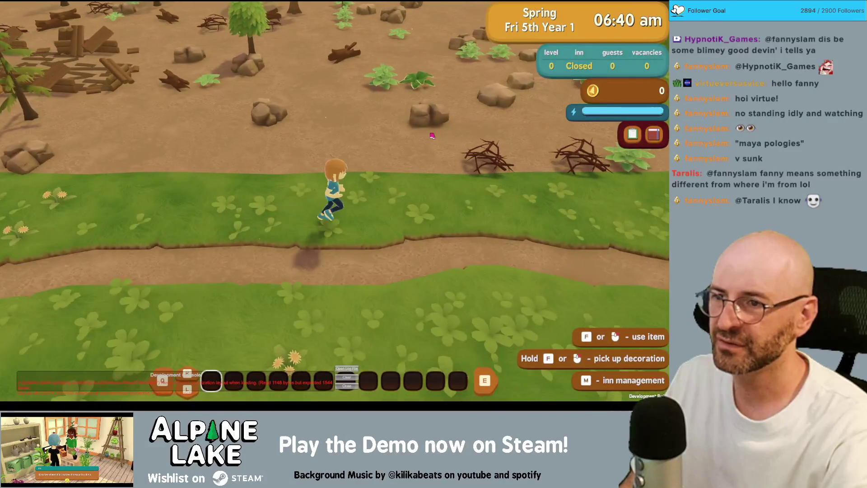
key(d)
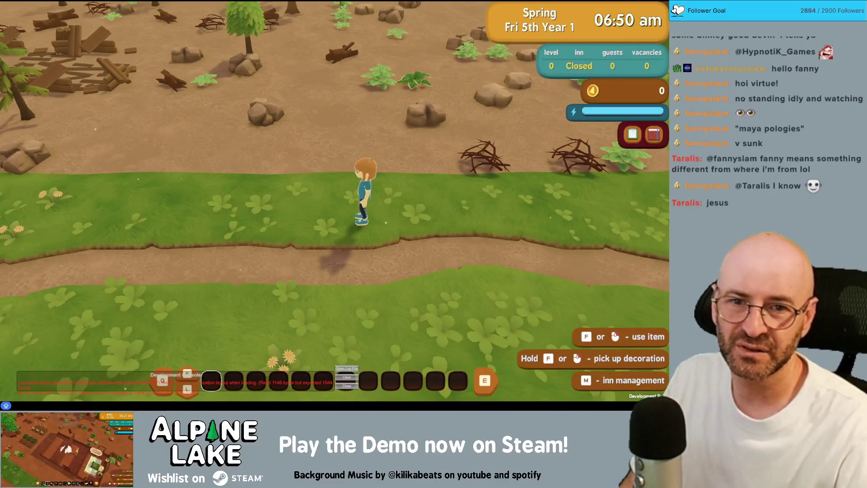
- Walk the character briefly, then open Unity's Profiler attached to the running Alpine Lake build
key(d)
key(a)
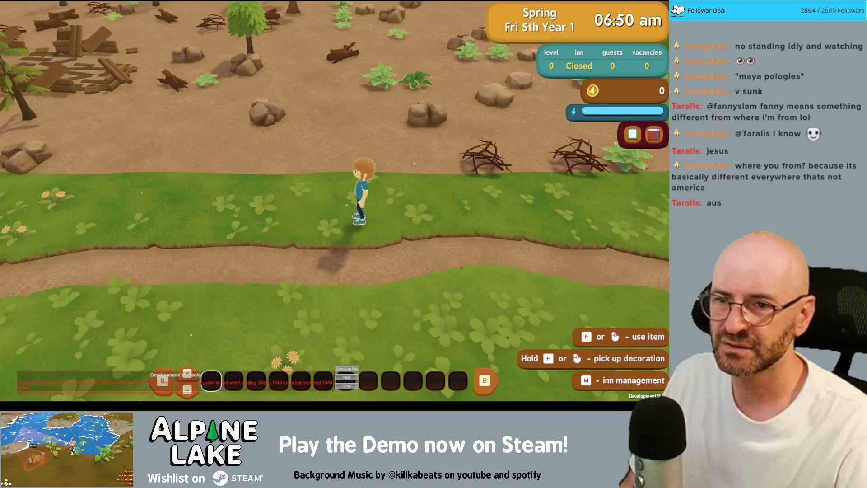
key(super+Tab)
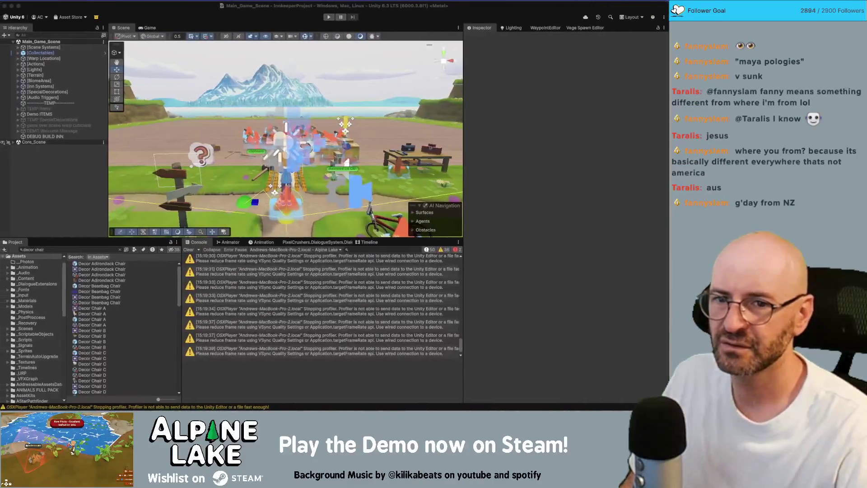
key(super+7)
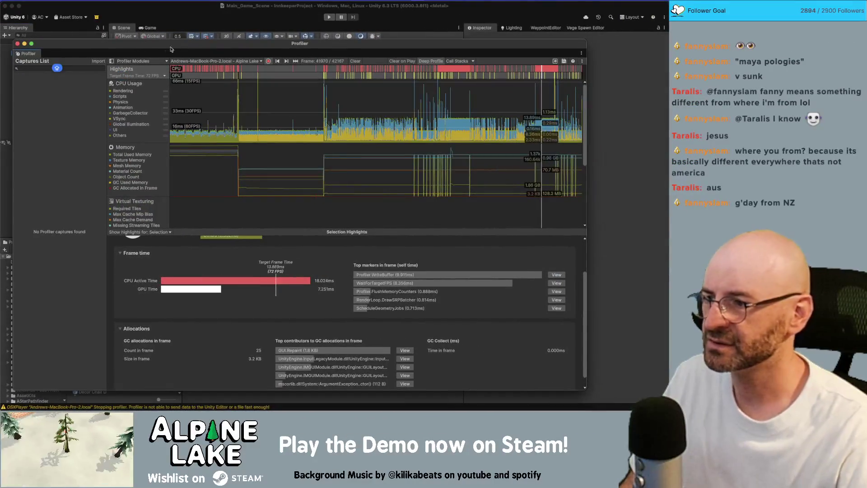